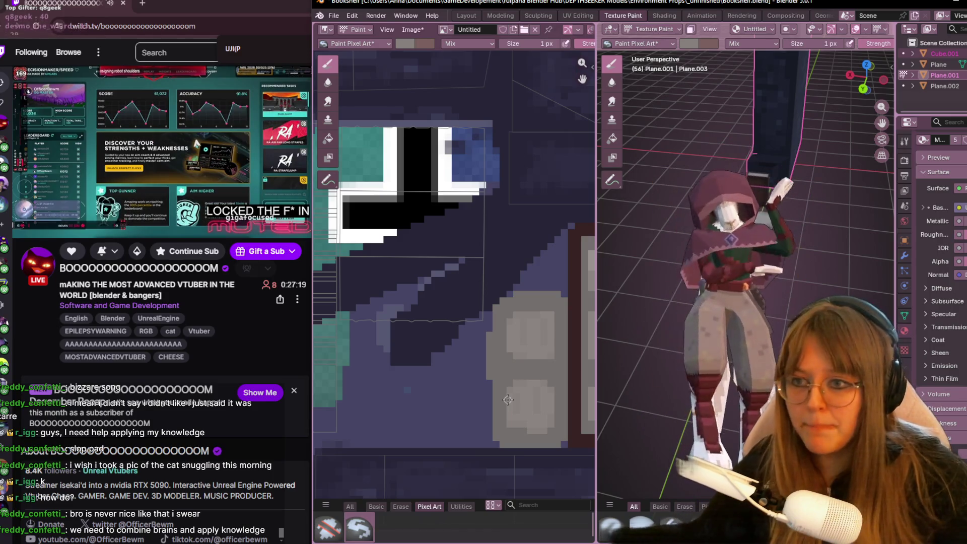
# Step: Set the pixel-art brush size from 1 px to 5 px and start painting grey over the texture's top left
pyautogui.click(234, 374)
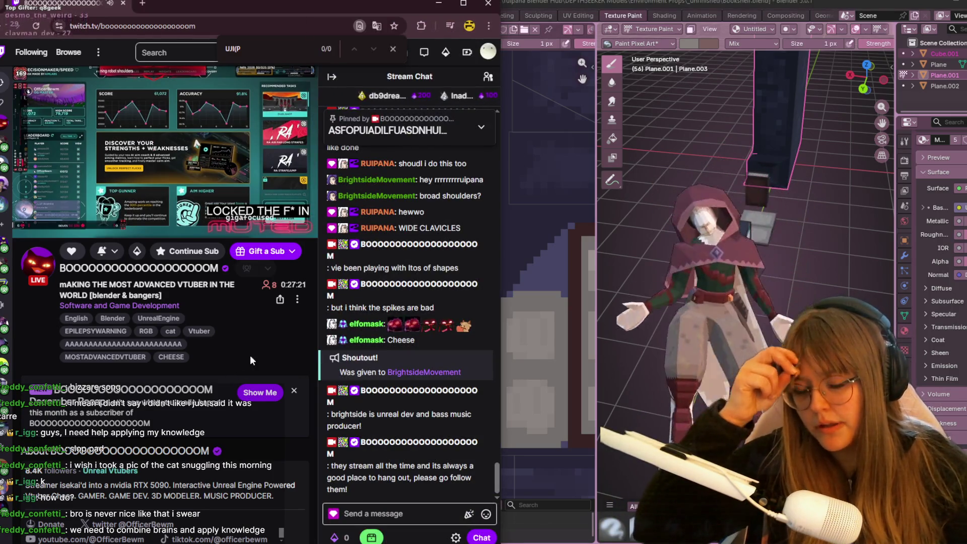
pyautogui.click(778, 340)
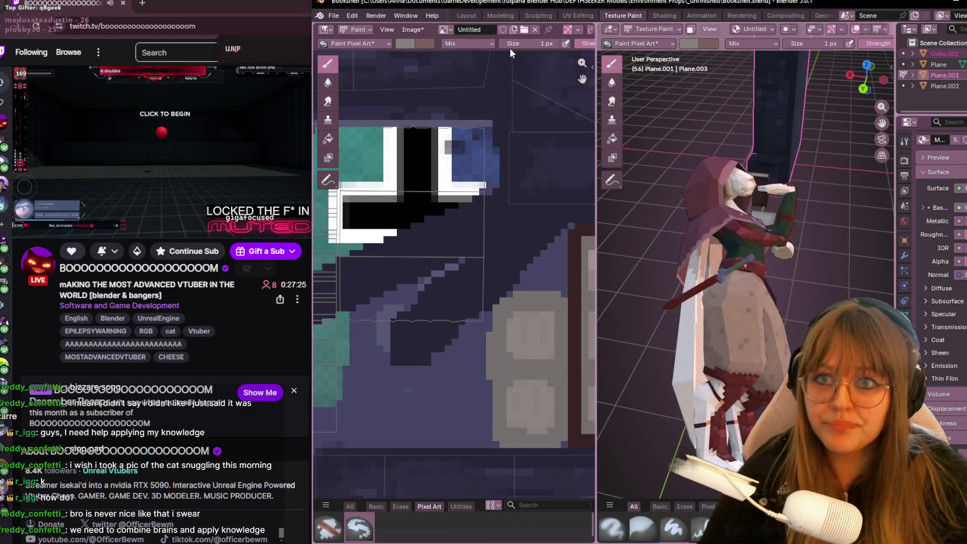
pyautogui.click(523, 44)
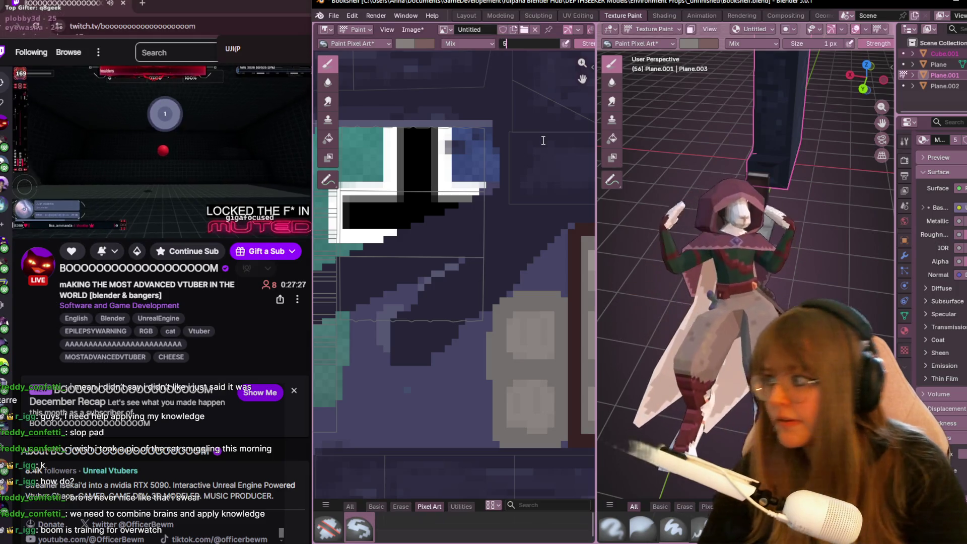
pyautogui.press('Return')
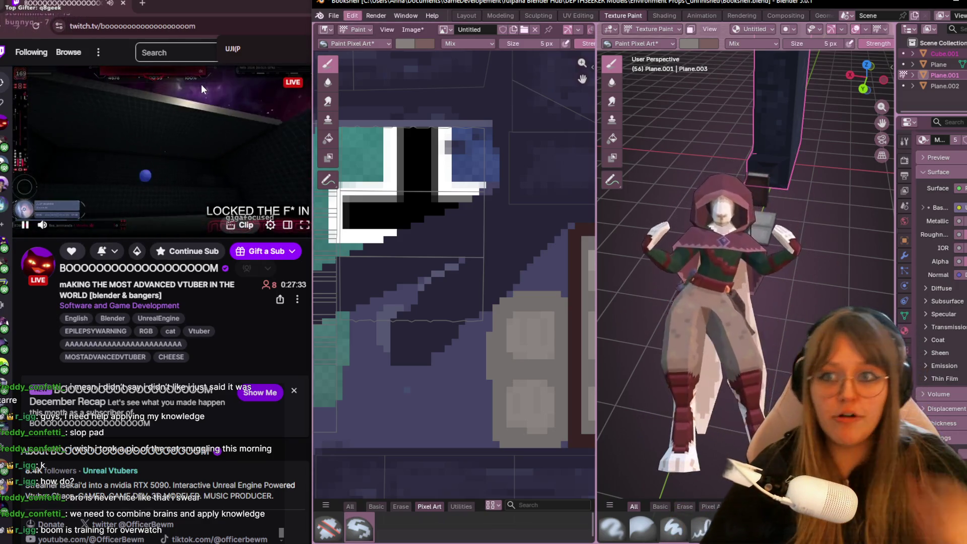
pyautogui.moveTo(500, 188); pyautogui.dragTo(515, 256, button='middle')
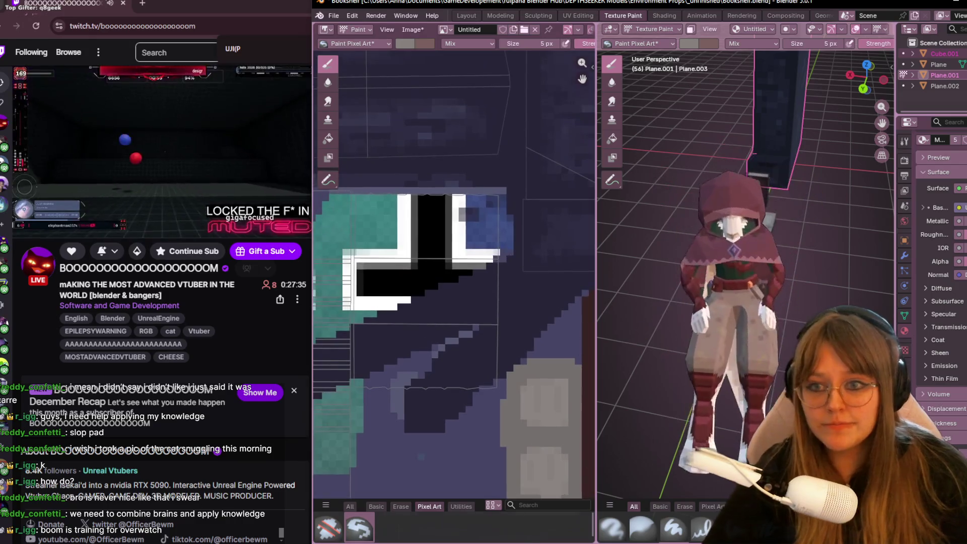
# Step: Cover the white, black and teal pixels at the texture's top left with grey
pyautogui.moveTo(444, 400)
pyautogui.mouseDown()
pyautogui.moveTo(392, 396)
pyautogui.moveTo(383, 303)
pyautogui.moveTo(466, 418)
pyautogui.moveTo(484, 343)
pyautogui.moveTo(480, 232)
pyautogui.moveTo(488, 286)
pyautogui.mouseUp()
pyautogui.moveTo(488, 202)
pyautogui.mouseDown()
pyautogui.moveTo(360, 206)
pyautogui.moveTo(376, 393)
pyautogui.moveTo(386, 303)
pyautogui.moveTo(373, 403)
pyautogui.moveTo(372, 342)
pyautogui.moveTo(438, 365)
pyautogui.moveTo(454, 307)
pyautogui.moveTo(361, 280)
pyautogui.moveTo(429, 238)
pyautogui.moveTo(479, 263)
pyautogui.mouseUp()
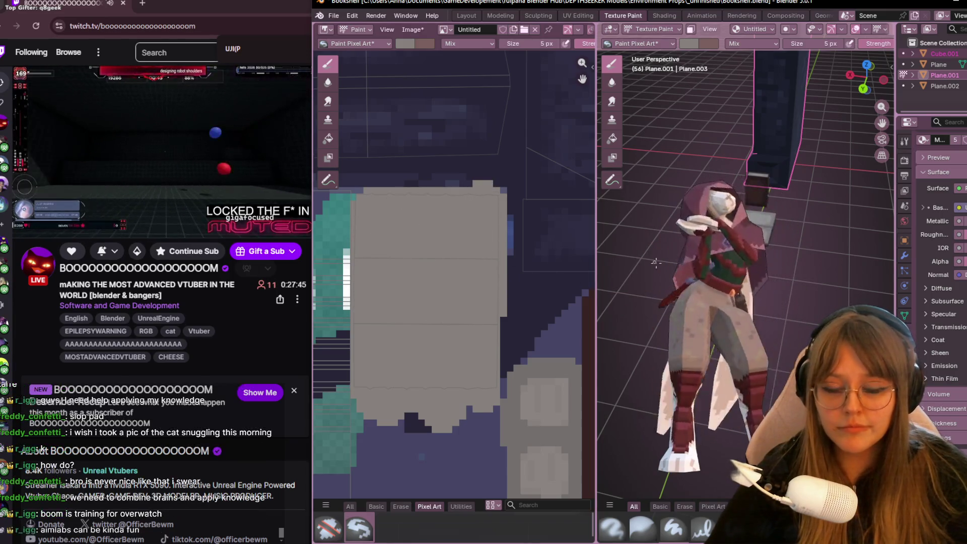
pyautogui.click(511, 45)
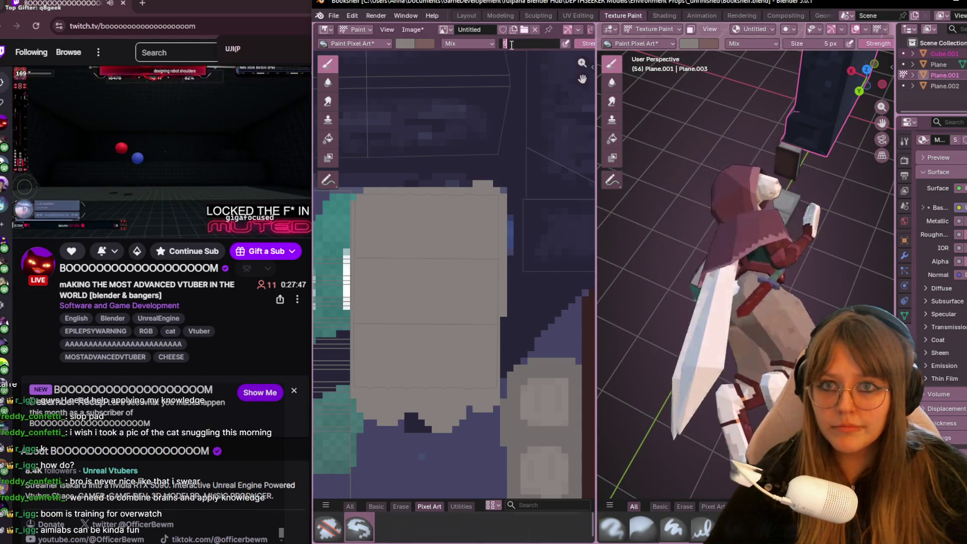
# Step: Set the brush size back to 1 px
pyautogui.write('1')
pyautogui.press('Return')
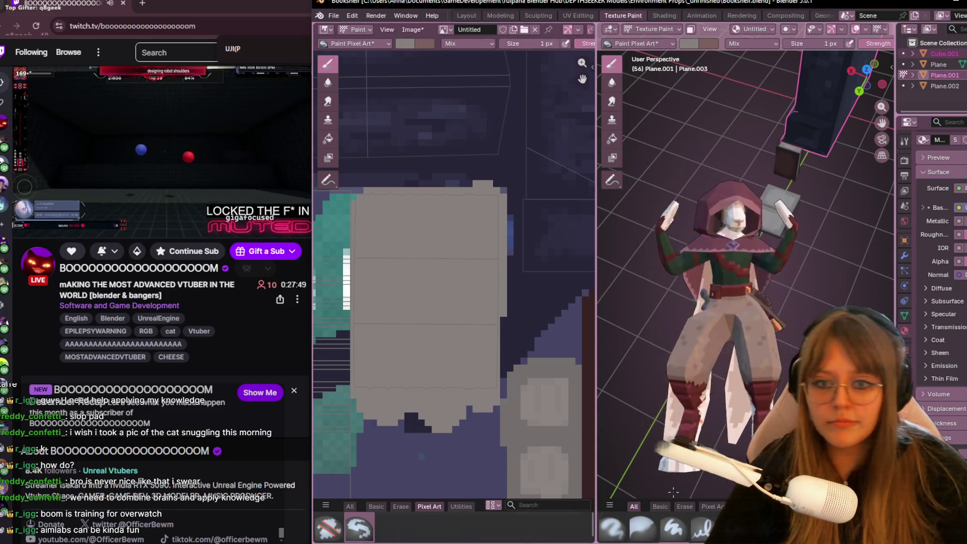
pyautogui.scroll(-3, 513, 218)
pyautogui.hscroll(3, 512, 218)
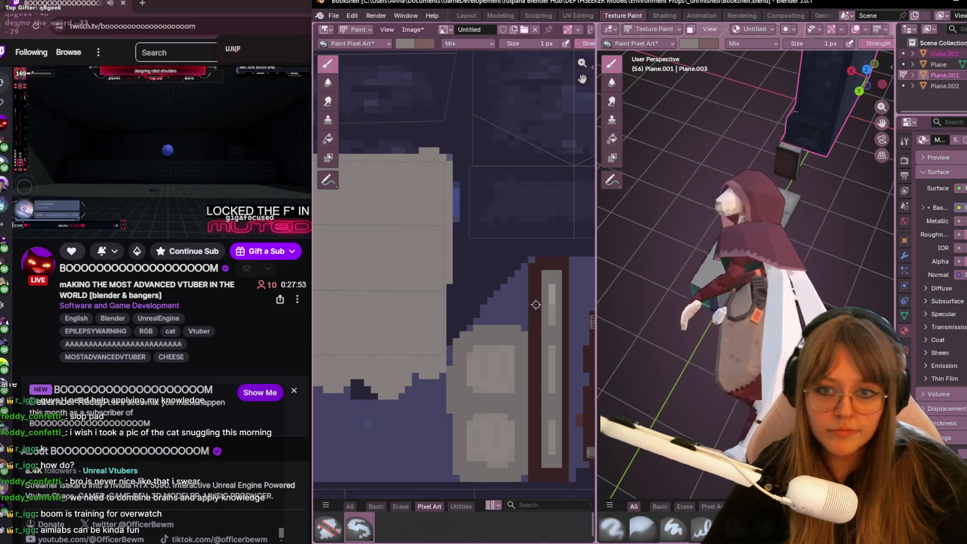
# Step: Sample the dark maroon and paint a short vertical stroke at the top of the grey block
pyautogui.press('s')
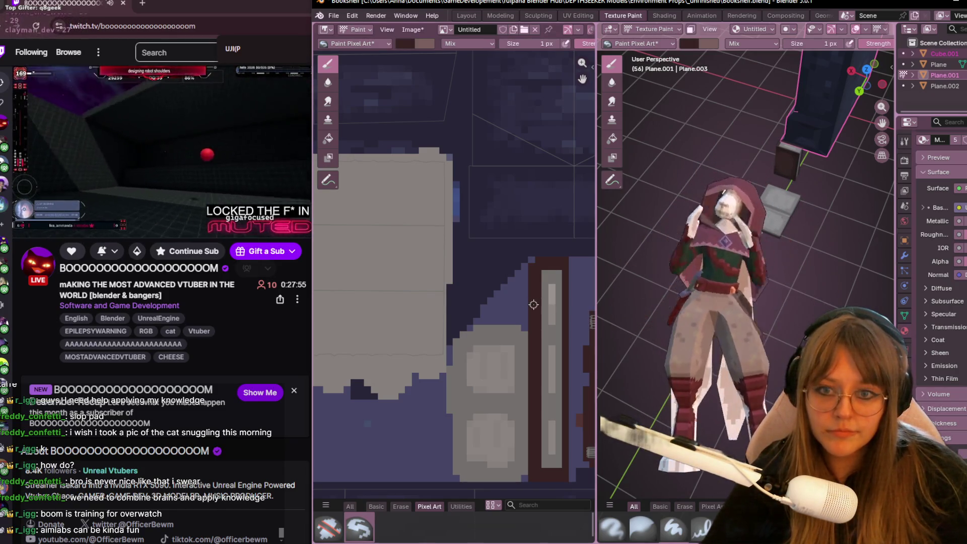
pyautogui.scroll(2, 513, 296)
pyautogui.scroll(2, 426, 135)
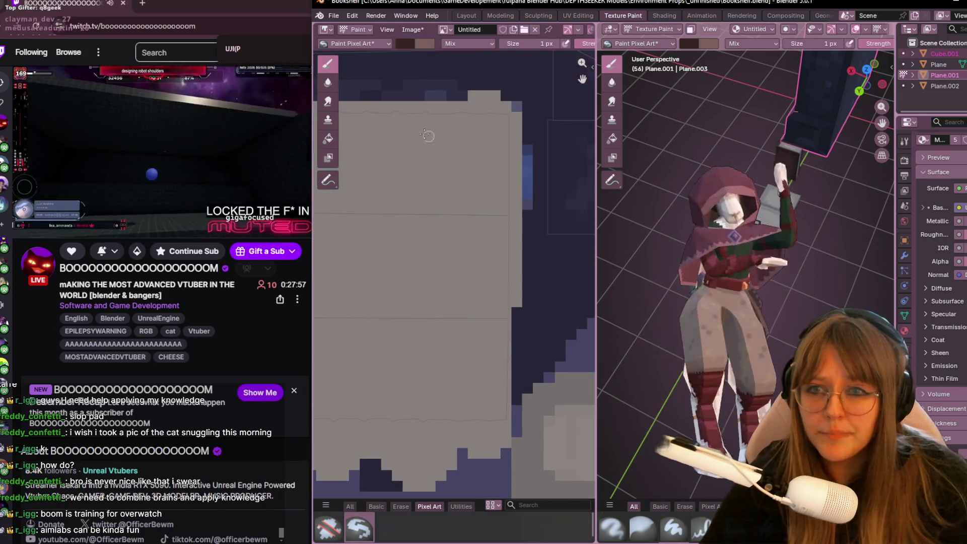
pyautogui.moveTo(424, 114); pyautogui.dragTo(423, 141)
pyautogui.moveTo(695, 146)
pyautogui.mouseDown(button='middle')
pyautogui.moveTo(742, 139)
pyautogui.moveTo(752, 168)
pyautogui.mouseUp(button='middle')
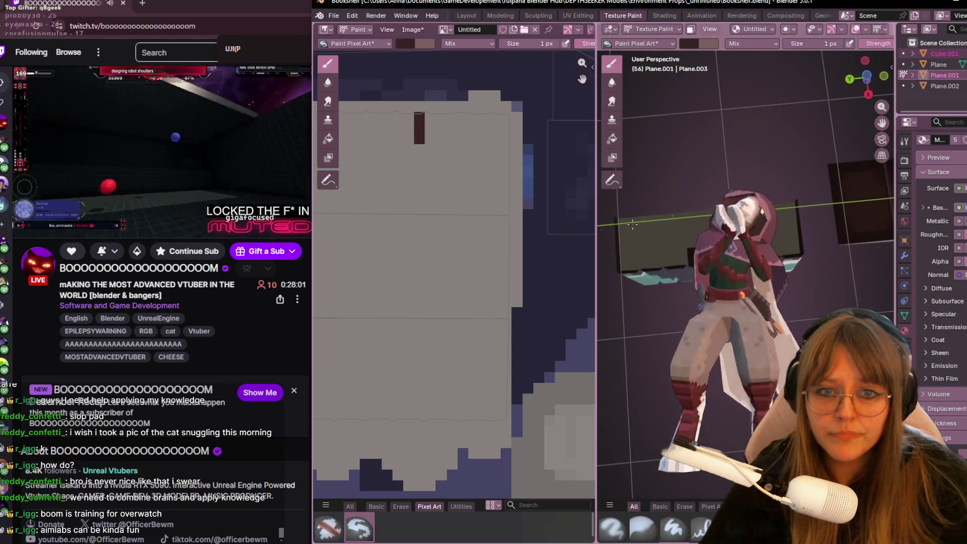
# Step: Try maroon pixels on the grey block's top edge, undoing the misplaced strokes
pyautogui.moveTo(412, 260); pyautogui.dragTo(478, 319, button='middle')
pyautogui.hotkey('ctrl', 'z')
pyautogui.hotkey('ctrl', 'shift', 'z')
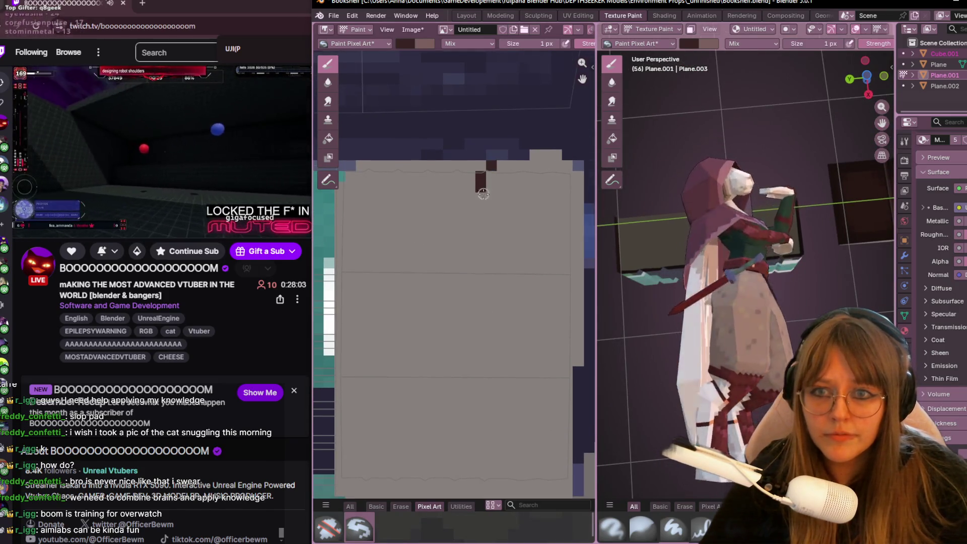
pyautogui.hotkey('ctrl', 'z')
pyautogui.click(492, 175)
pyautogui.hotkey('ctrl', 'z')
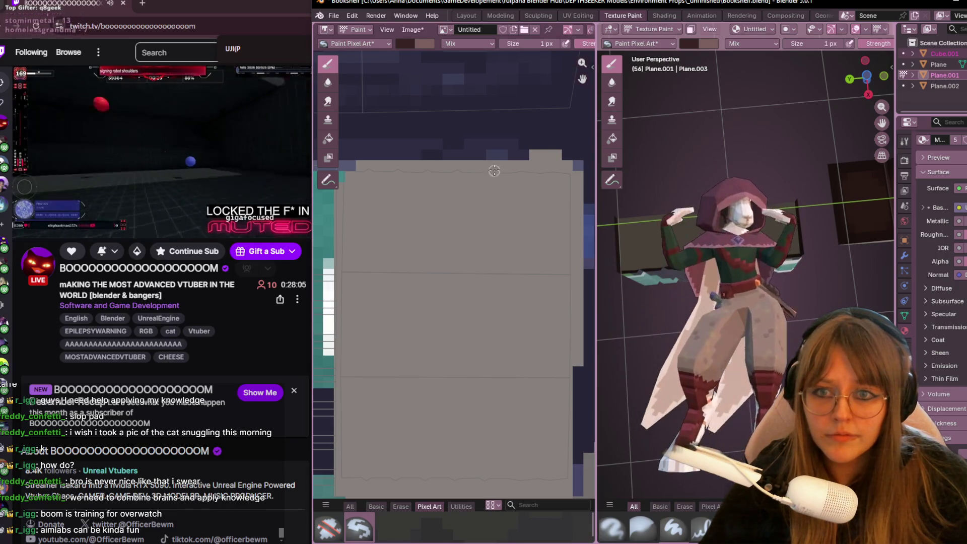
# Step: Paint a row of short two- and three-pixel maroon columns along the block's top edge
pyautogui.moveTo(491, 162); pyautogui.dragTo(491, 224)
pyautogui.moveTo(524, 162)
pyautogui.mouseDown()
pyautogui.moveTo(514, 211)
pyautogui.moveTo(524, 191)
pyautogui.mouseUp()
pyautogui.hotkey('ctrl', 'z')
pyautogui.click(557, 166)
pyautogui.click(557, 176)
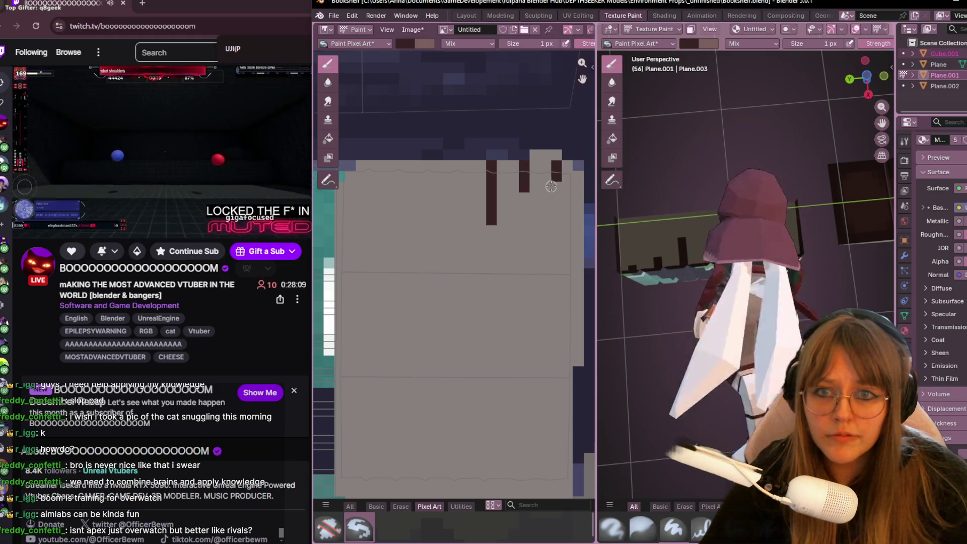
pyautogui.moveTo(459, 179); pyautogui.dragTo(459, 166)
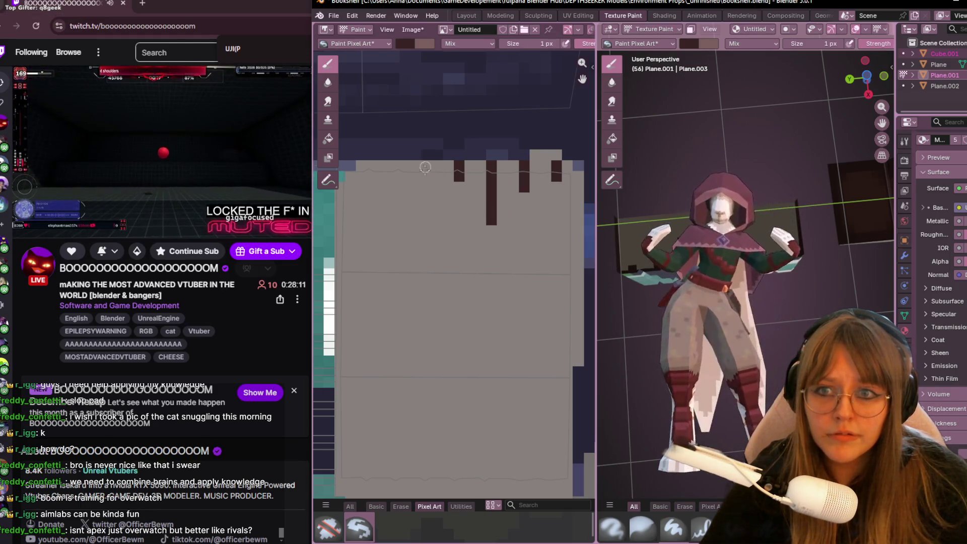
pyautogui.moveTo(394, 166); pyautogui.dragTo(396, 193)
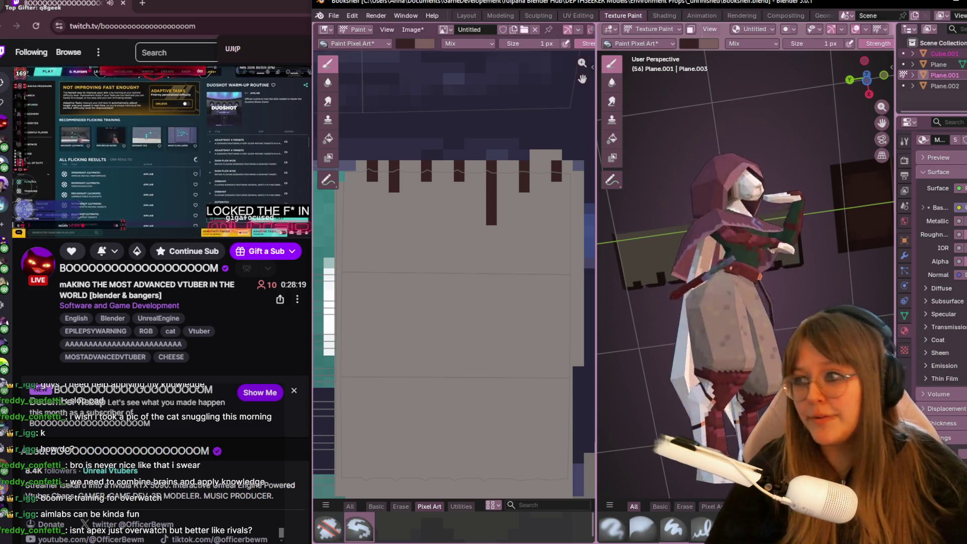
pyautogui.moveTo(428, 252); pyautogui.dragTo(445, 224, button='middle')
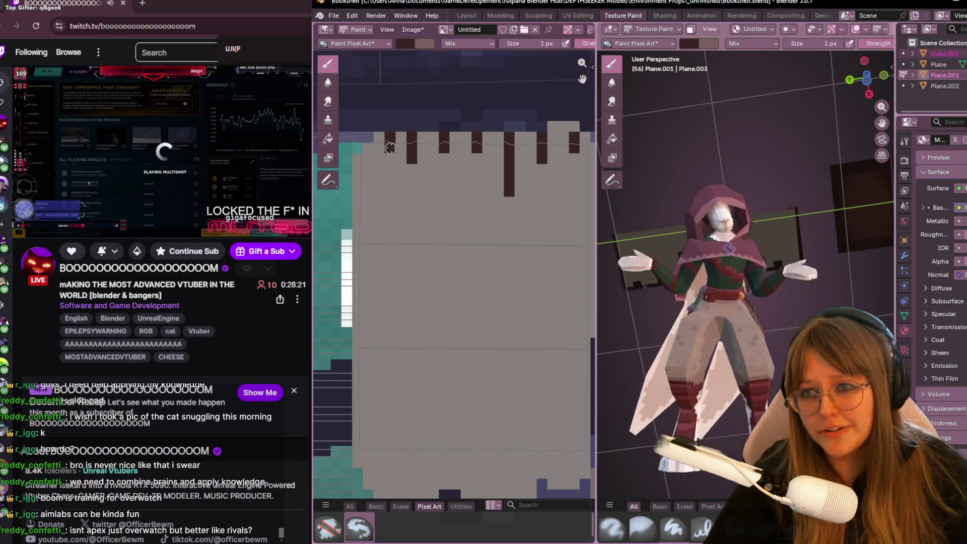
# Step: Extend the first dark maroon columns down the full height of the grey block
pyautogui.moveTo(390, 162); pyautogui.dragTo(390, 236)
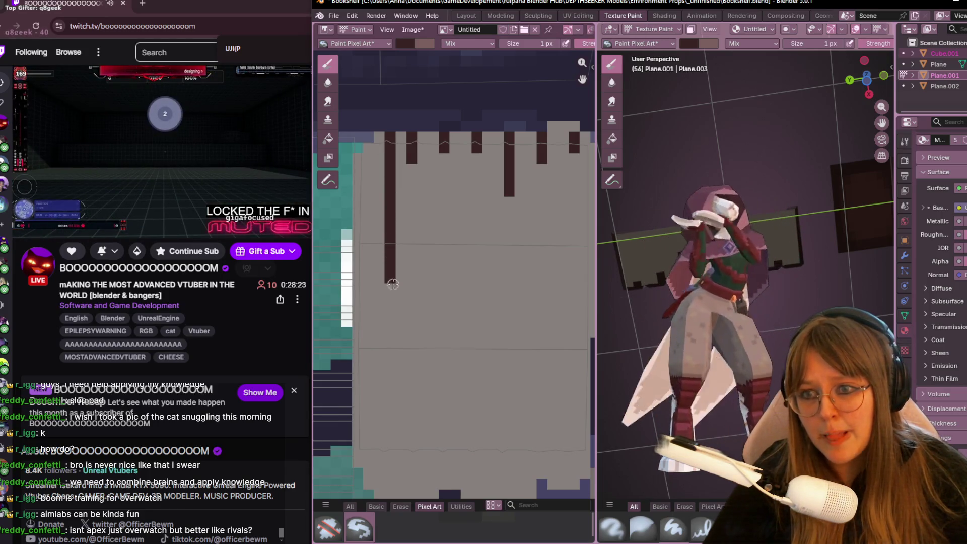
pyautogui.moveTo(391, 401); pyautogui.dragTo(390, 468)
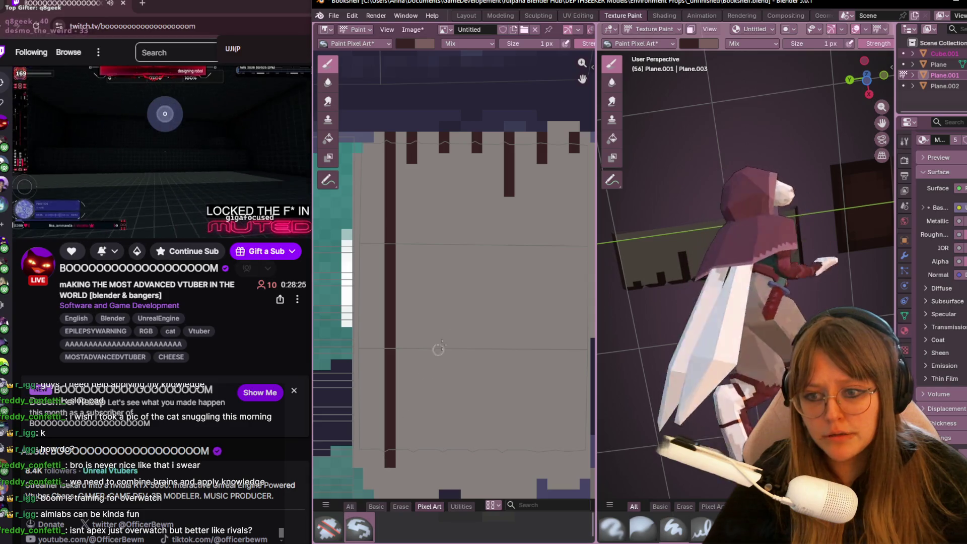
pyautogui.moveTo(412, 164); pyautogui.dragTo(419, 238)
pyautogui.hotkey('ctrl', 'z')
pyautogui.moveTo(412, 167); pyautogui.dragTo(417, 245)
pyautogui.click(422, 245)
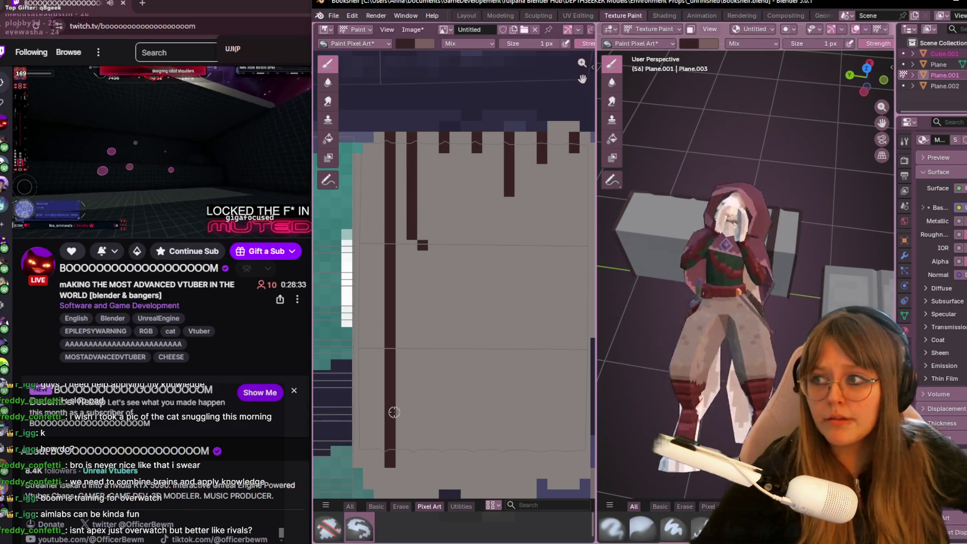
pyautogui.hotkey('ctrl', 'z')
pyautogui.hotkey('ctrl', 'z')
pyautogui.hotkey('ctrl', 'z')
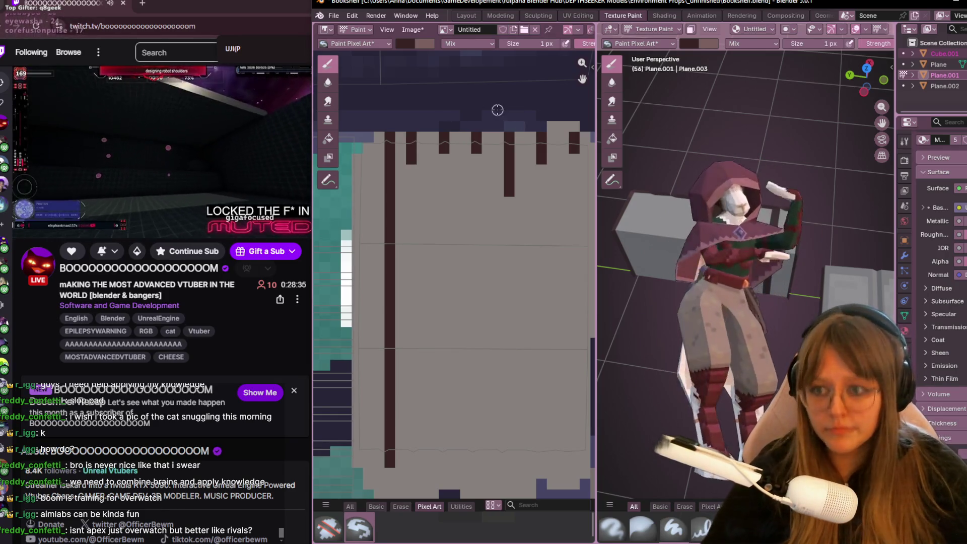
pyautogui.moveTo(413, 166); pyautogui.dragTo(413, 211)
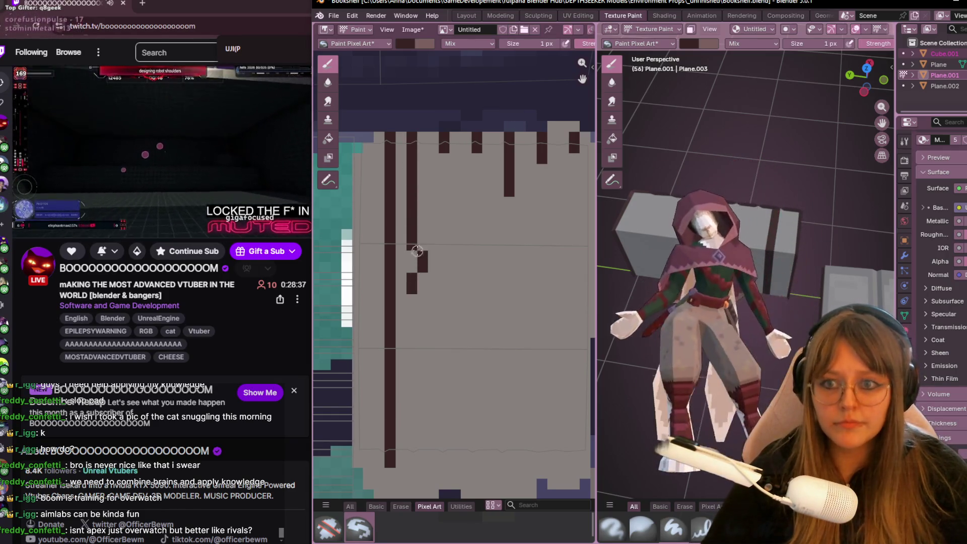
pyautogui.hotkey('ctrl', 'z')
pyautogui.moveTo(411, 134); pyautogui.dragTo(411, 299)
pyautogui.moveTo(411, 299); pyautogui.dragTo(396, 212, button='middle')
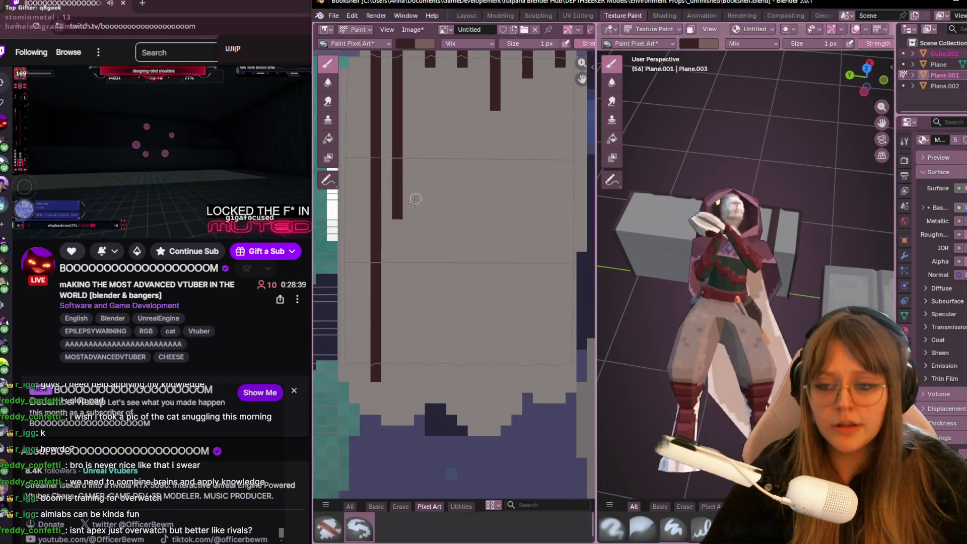
pyautogui.moveTo(397, 212); pyautogui.dragTo(396, 301)
# Step: Paint two more dark columns running down from the block's top edge
pyautogui.moveTo(394, 372); pyautogui.dragTo(387, 443, button='middle')
pyautogui.moveTo(423, 117); pyautogui.dragTo(423, 190)
pyautogui.moveTo(423, 252); pyautogui.dragTo(423, 191, button='middle')
pyautogui.moveTo(423, 192); pyautogui.dragTo(424, 259)
pyautogui.moveTo(435, 388); pyautogui.dragTo(410, 380, button='middle')
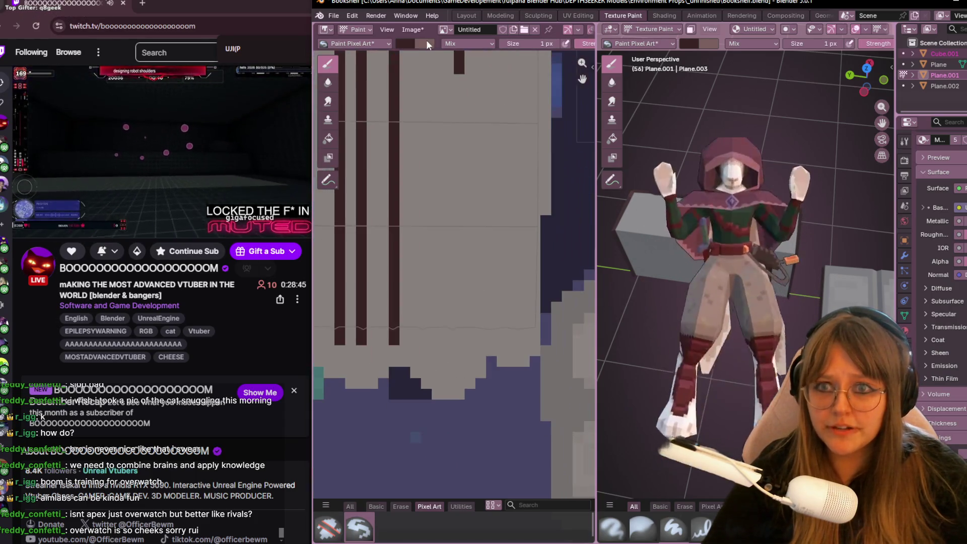
pyautogui.moveTo(432, 70); pyautogui.dragTo(432, 98)
pyautogui.moveTo(435, 215); pyautogui.dragTo(435, 249)
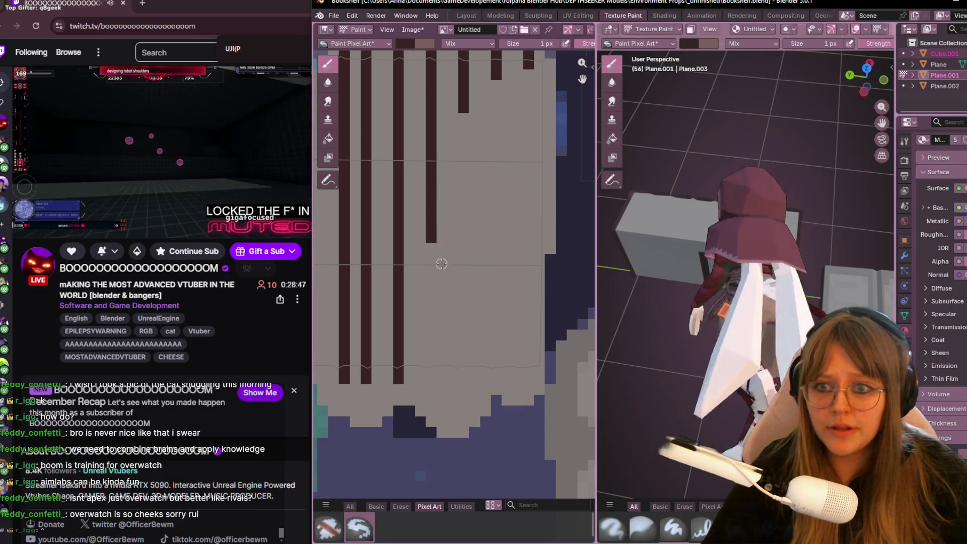
pyautogui.moveTo(434, 250); pyautogui.dragTo(428, 192, button='middle')
pyautogui.moveTo(426, 194); pyautogui.dragTo(423, 282)
pyautogui.moveTo(478, 176); pyautogui.dragTo(472, 224, button='middle')
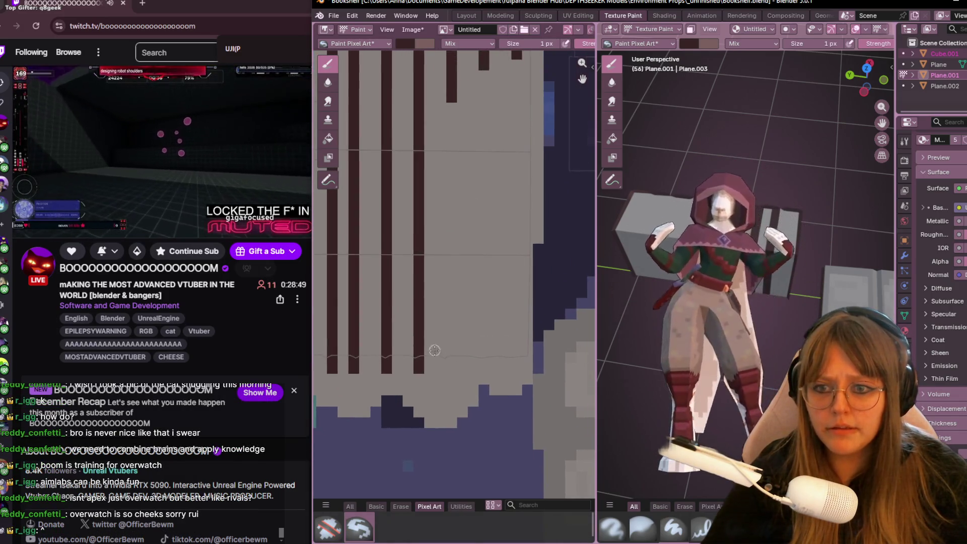
pyautogui.moveTo(451, 101); pyautogui.dragTo(451, 150)
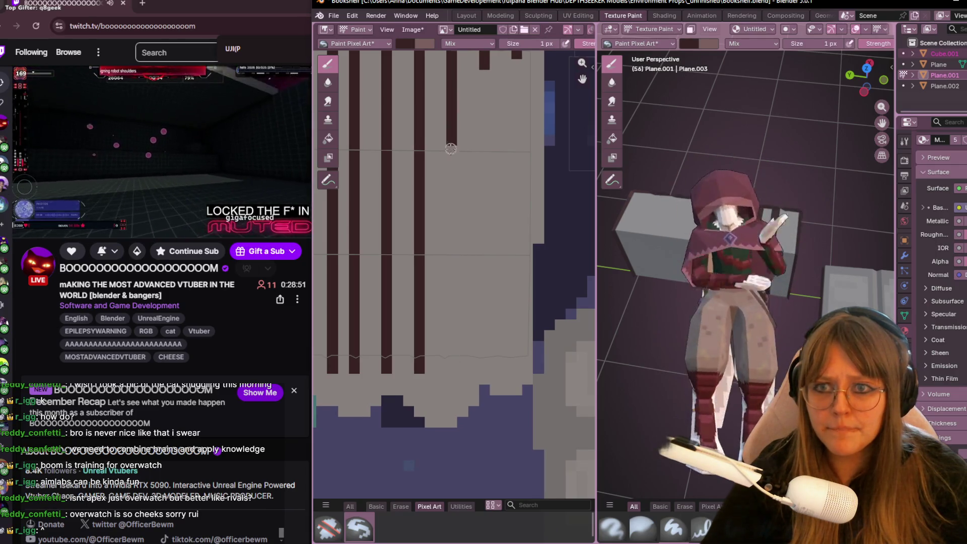
pyautogui.hotkey('ctrl', 'z')
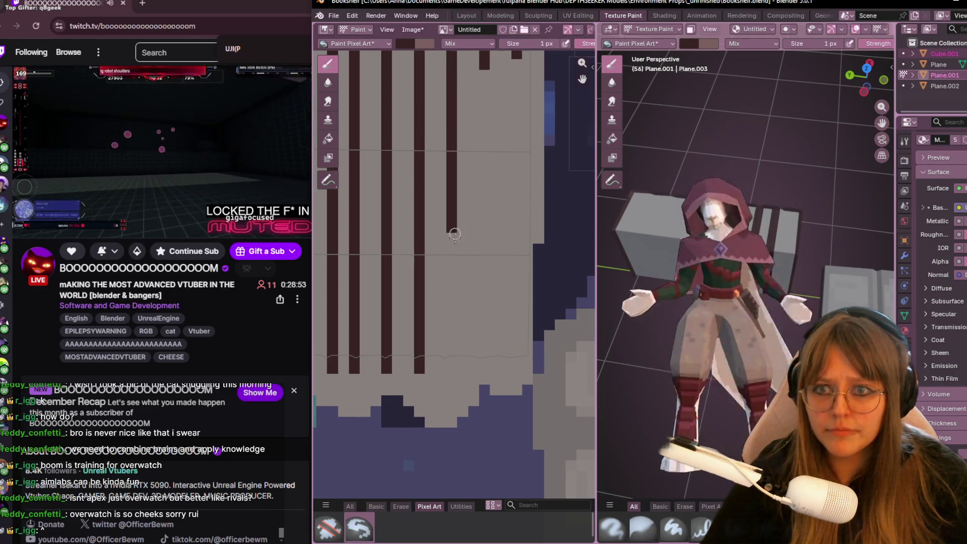
# Step: Add further long dark stripes down the texture and check the book spines on the model
pyautogui.moveTo(454, 372); pyautogui.dragTo(445, 110)
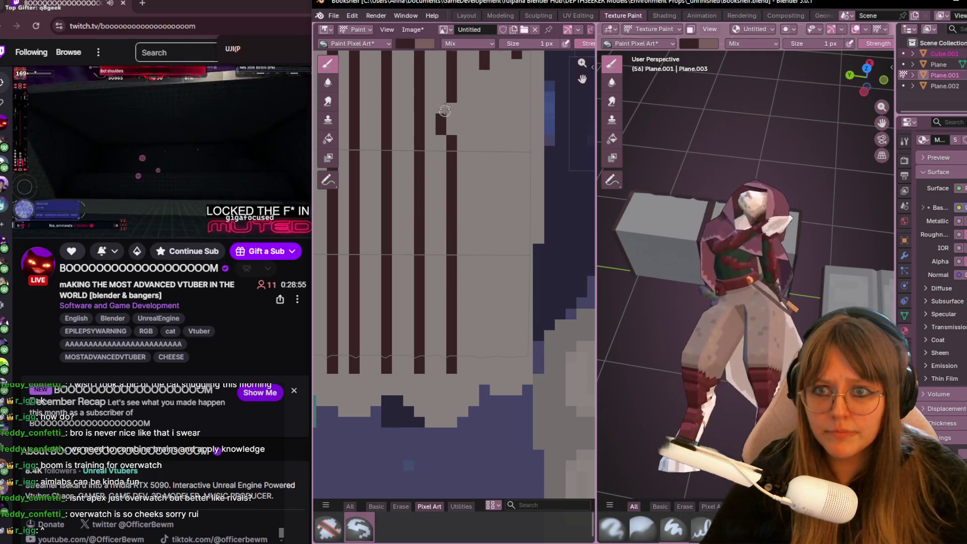
pyautogui.moveTo(454, 166); pyautogui.dragTo(433, 231, button='middle')
pyautogui.moveTo(776, 161)
pyautogui.mouseDown(button='middle')
pyautogui.moveTo(710, 112)
pyautogui.moveTo(661, 286)
pyautogui.mouseUp(button='middle')
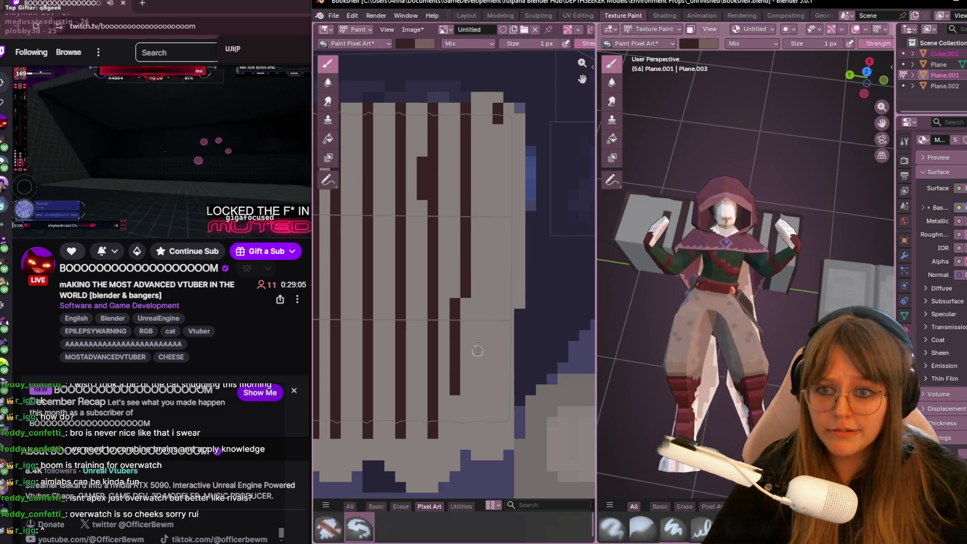
pyautogui.moveTo(462, 103); pyautogui.dragTo(465, 448)
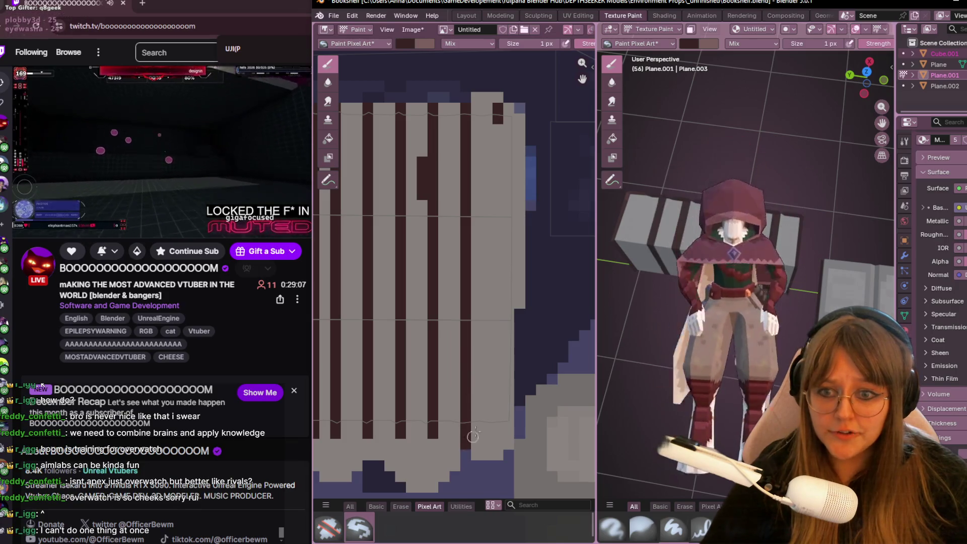
pyautogui.moveTo(553, 302); pyautogui.dragTo(515, 302, button='middle')
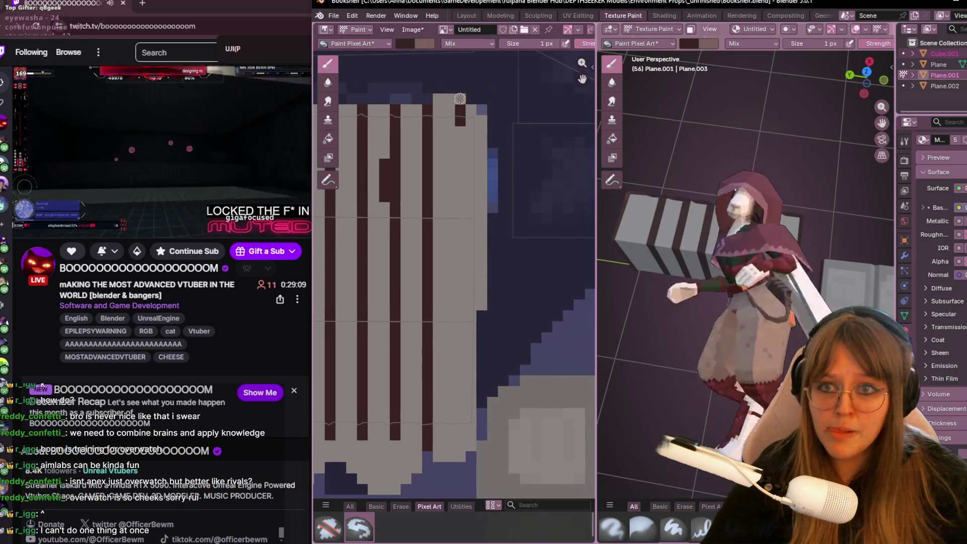
pyautogui.moveTo(450, 125); pyautogui.dragTo(461, 157)
pyautogui.hotkey('ctrl', 'z')
pyautogui.moveTo(785, 166)
pyautogui.mouseDown(button='middle')
pyautogui.moveTo(846, 149)
pyautogui.moveTo(792, 161)
pyautogui.moveTo(751, 153)
pyautogui.mouseUp(button='middle')
pyautogui.moveTo(460, 184); pyautogui.dragTo(471, 419)
pyautogui.moveTo(630, 353)
pyautogui.mouseDown(button='middle')
pyautogui.moveTo(704, 228)
pyautogui.moveTo(751, 229)
pyautogui.mouseUp(button='middle')
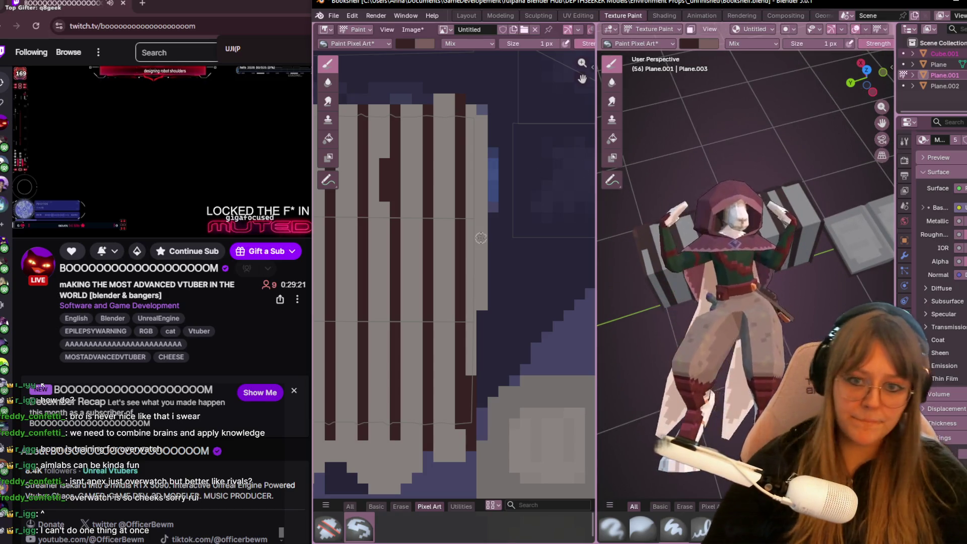
# Step: Sample the light grey from the book texture as the paint colour
pyautogui.scroll(-3, 480, 237)
pyautogui.scroll(1, 587, 267)
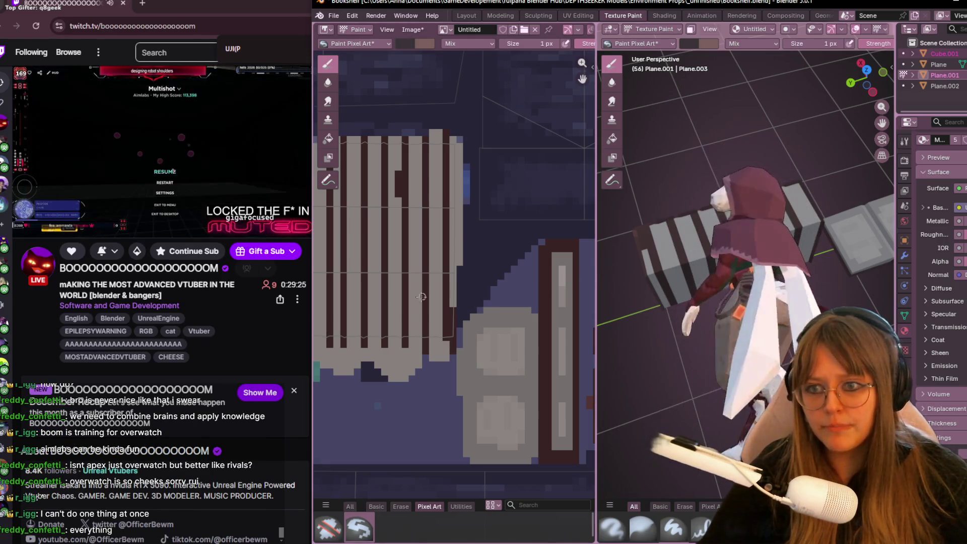
pyautogui.click(264, 331)
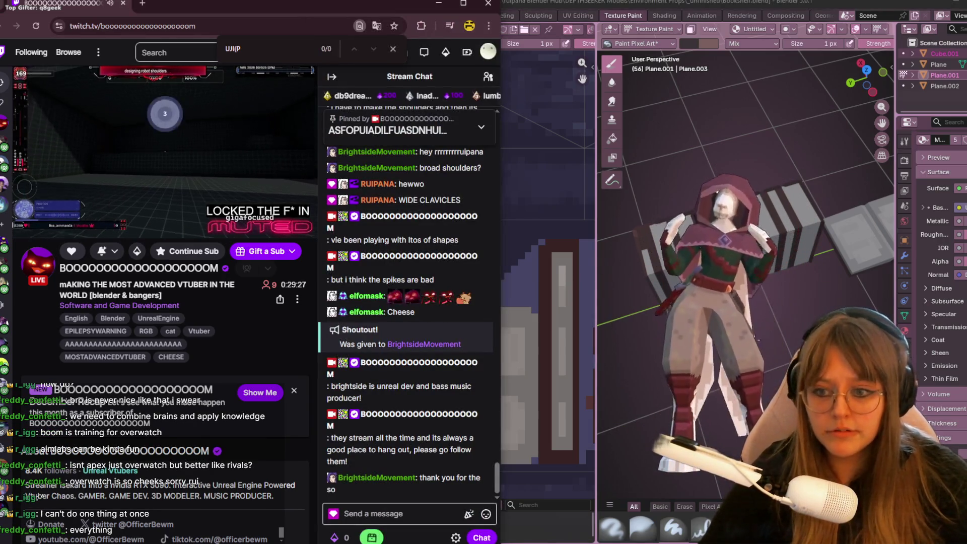
pyautogui.click(492, 299)
pyautogui.scroll(1, 491, 299)
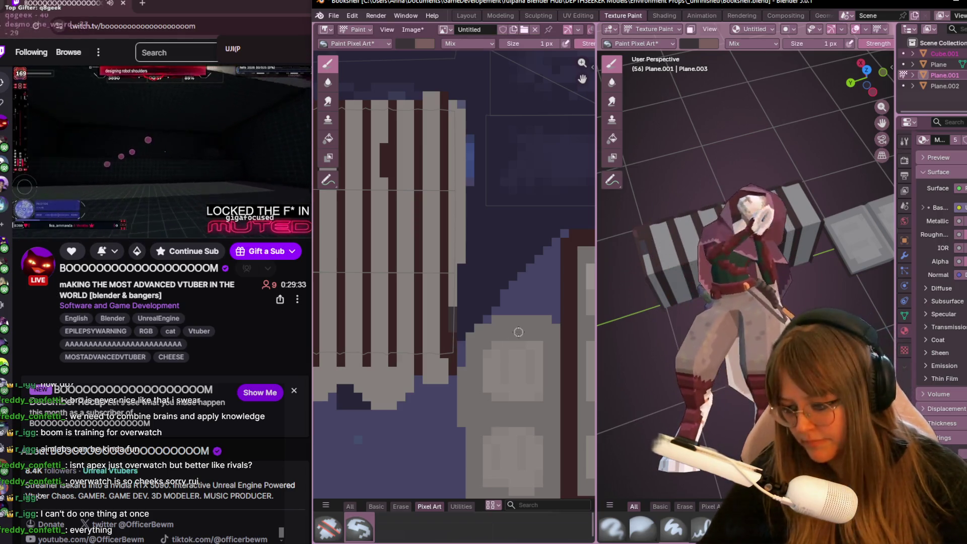
pyautogui.press('s')
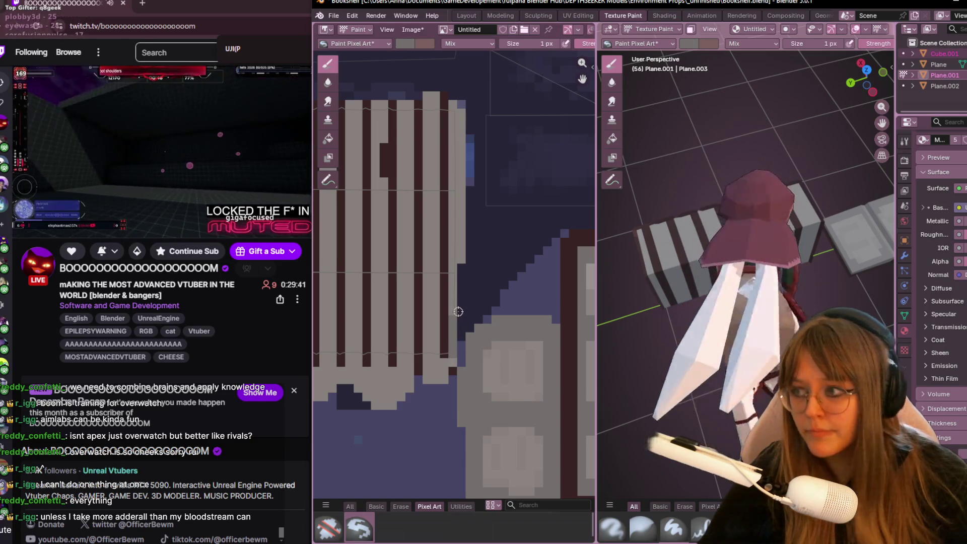
# Step: Close the stream-chat browser window
pyautogui.moveTo(461, 311); pyautogui.dragTo(512, 332, button='middle')
pyautogui.moveTo(776, 328); pyautogui.dragTo(792, 338, button='middle')
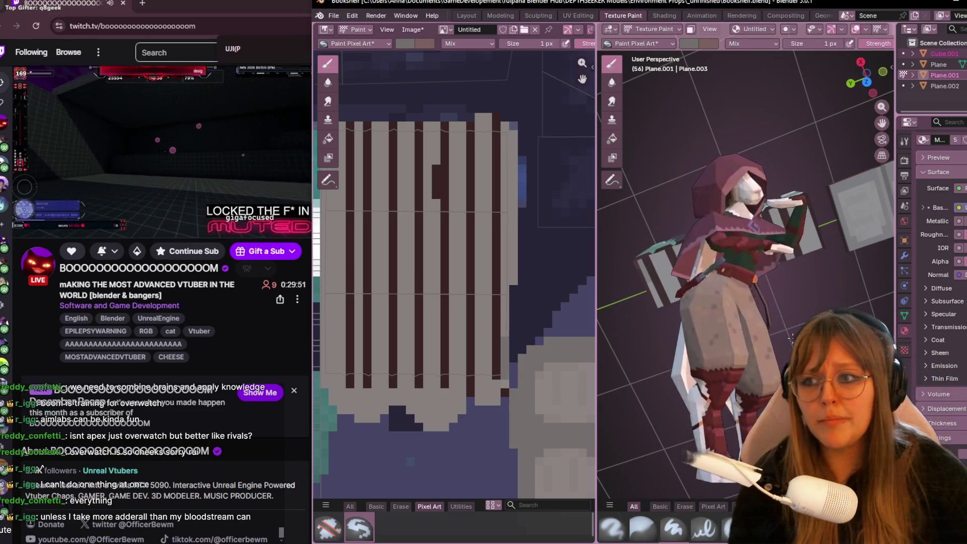
pyautogui.hotkey('alt', 'Tab')
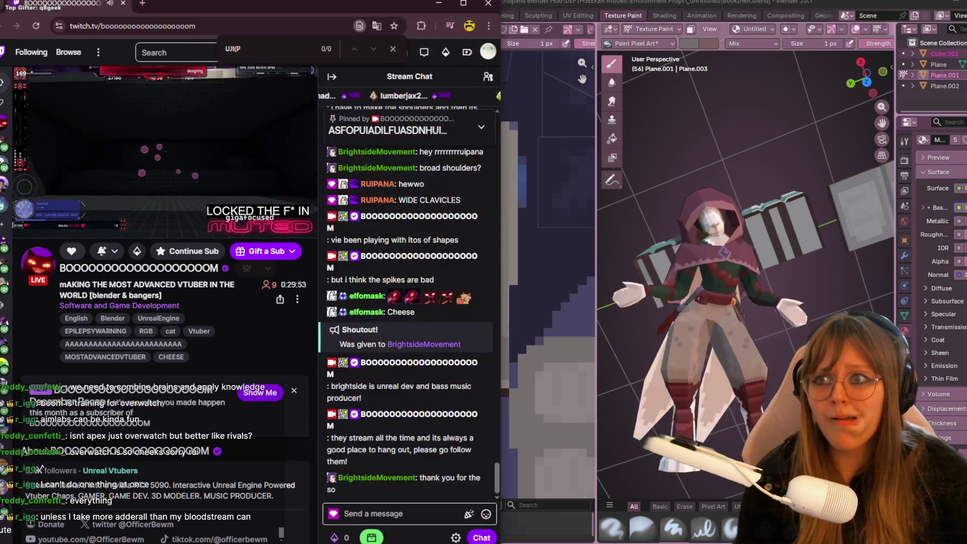
pyautogui.click(489, 4)
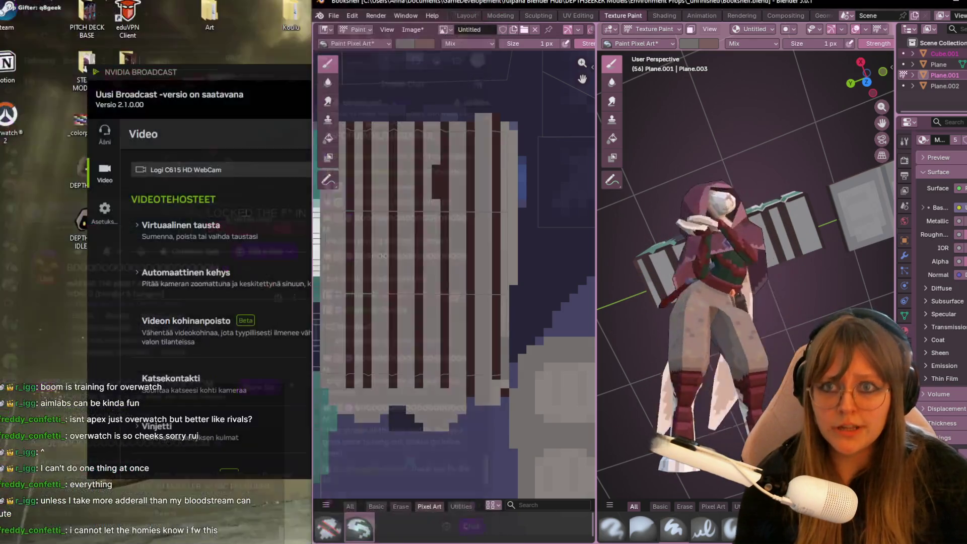
# Step: Maximise the Blender window so it fills the whole screen
pyautogui.doubleClick(489, 4)
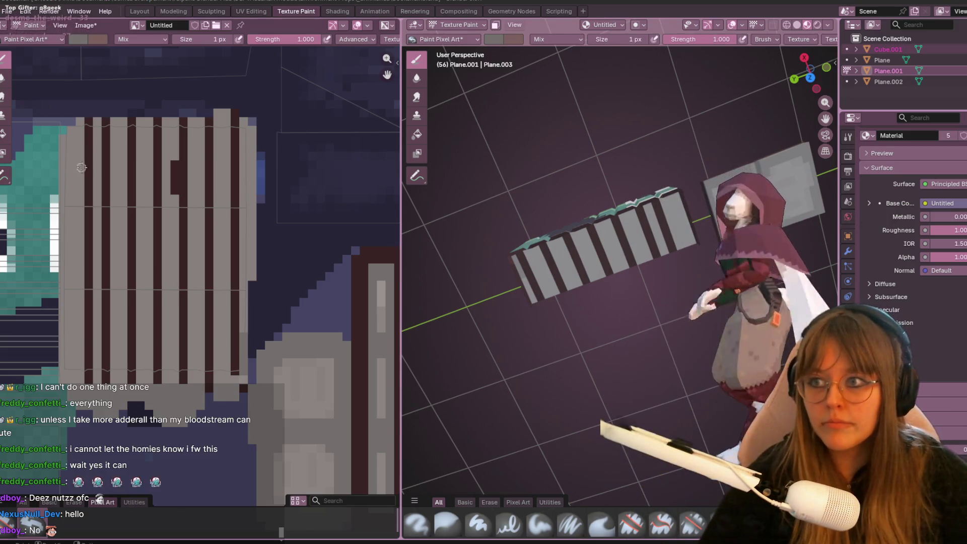
pyautogui.moveTo(82, 168); pyautogui.dragTo(179, 154, button='middle')
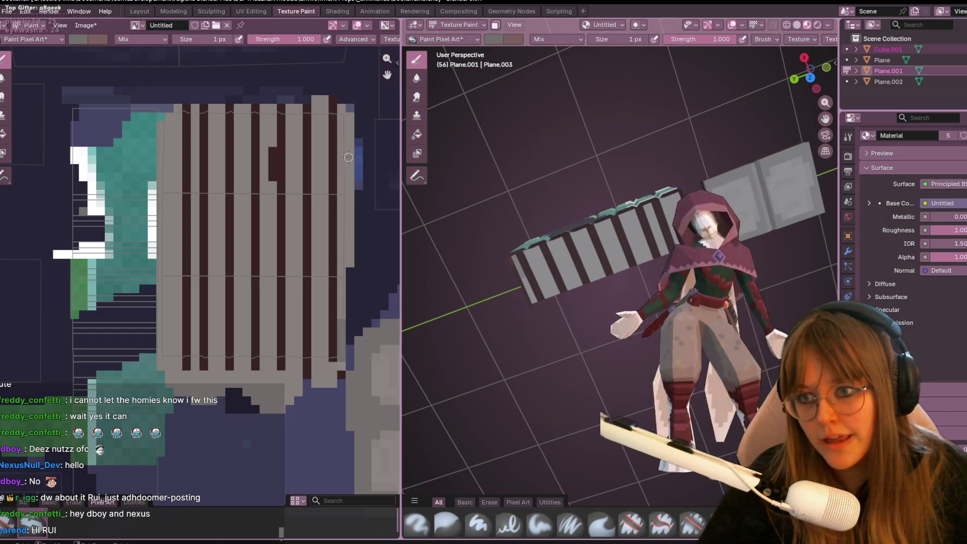
# Step: Sample the dark brown and paint a stripe down the full left edge of the grey area
pyautogui.press('s')
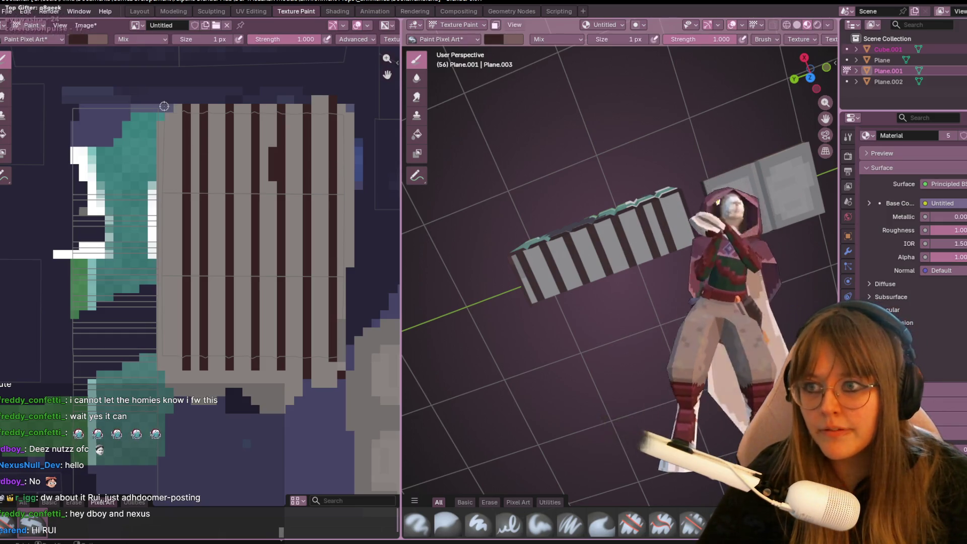
pyautogui.moveTo(162, 190); pyautogui.dragTo(162, 372)
pyautogui.moveTo(165, 87); pyautogui.dragTo(161, 199)
pyautogui.moveTo(604, 283)
pyautogui.mouseDown(button='middle')
pyautogui.moveTo(663, 267)
pyautogui.moveTo(655, 303)
pyautogui.mouseUp(button='middle')
pyautogui.moveTo(79, 210); pyautogui.dragTo(166, 180, button='middle')
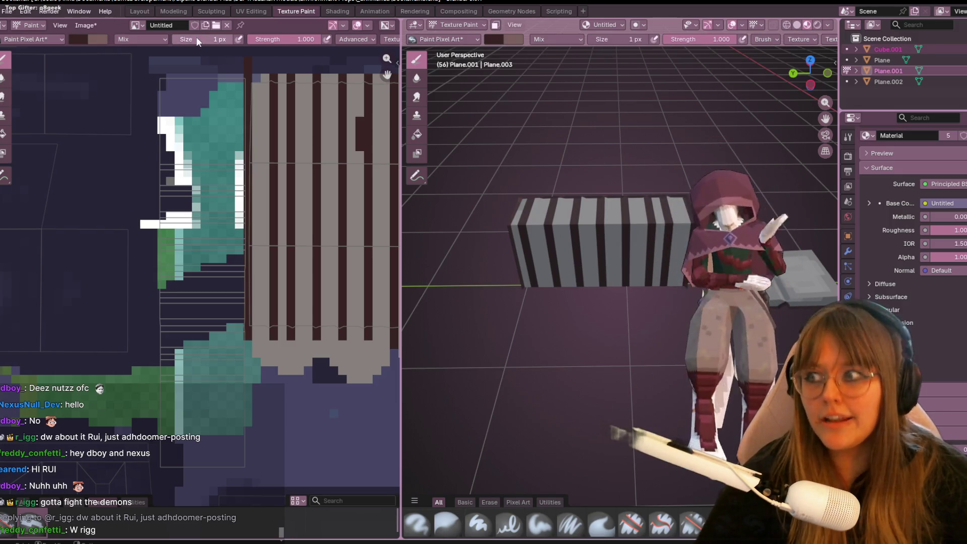
pyautogui.moveTo(595, 262)
pyautogui.mouseDown(button='middle')
pyautogui.moveTo(599, 222)
pyautogui.moveTo(604, 238)
pyautogui.moveTo(475, 186)
pyautogui.moveTo(449, 201)
pyautogui.moveTo(647, 120)
pyautogui.mouseUp(button='middle')
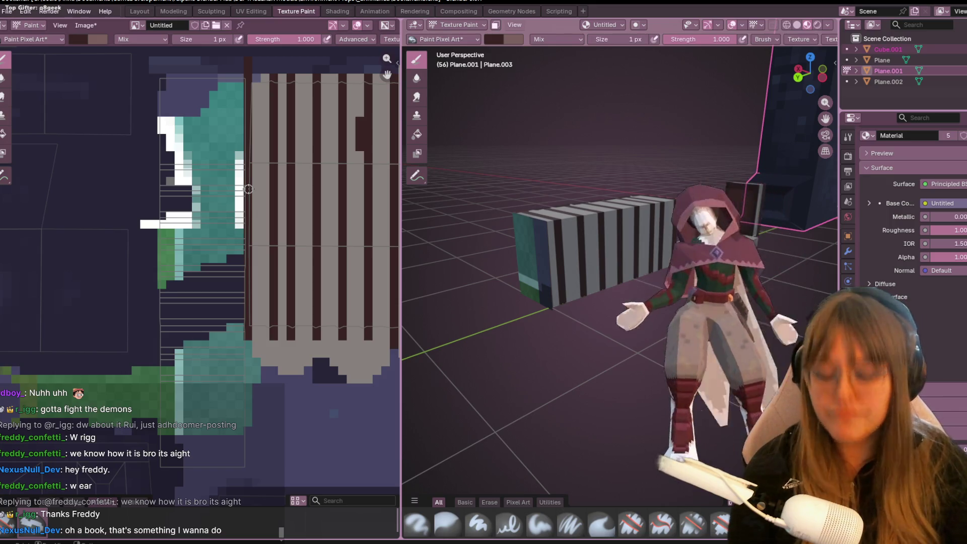
pyautogui.moveTo(205, 266); pyautogui.dragTo(244, 141, button='middle')
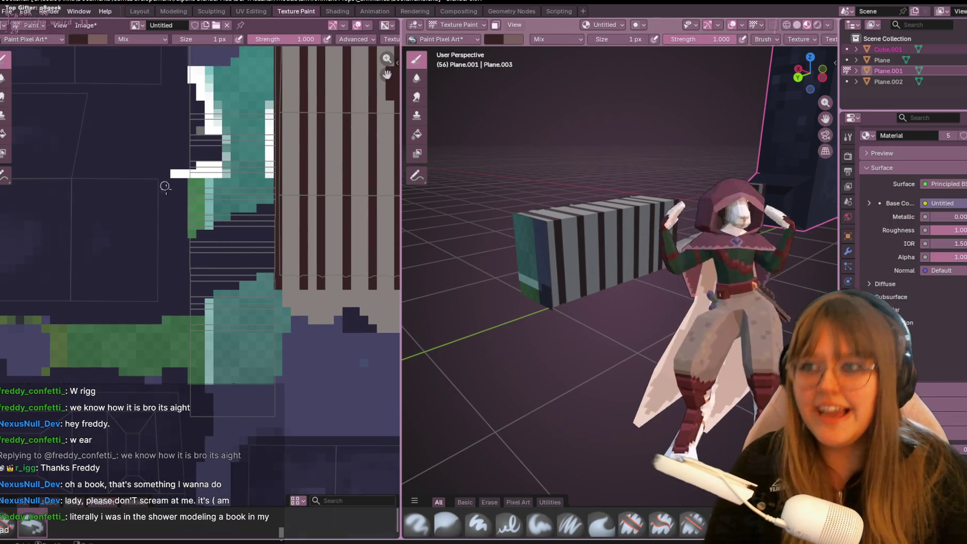
pyautogui.scroll(-2, 237, 100)
pyautogui.scroll(1, 232, 58)
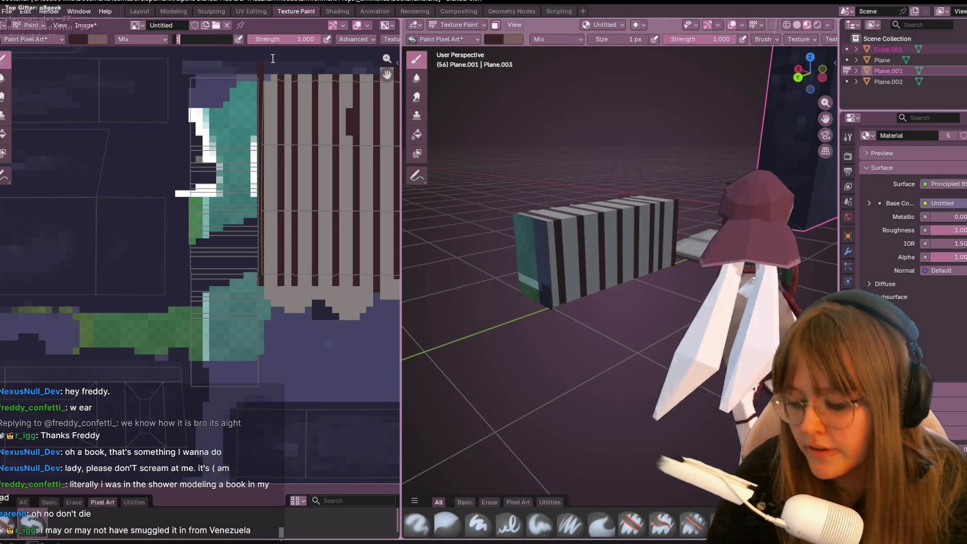
# Step: Switch to a 3 px brush and paint a dark stroke left of the book-spine stripes
pyautogui.write('3')
pyautogui.press('Return')
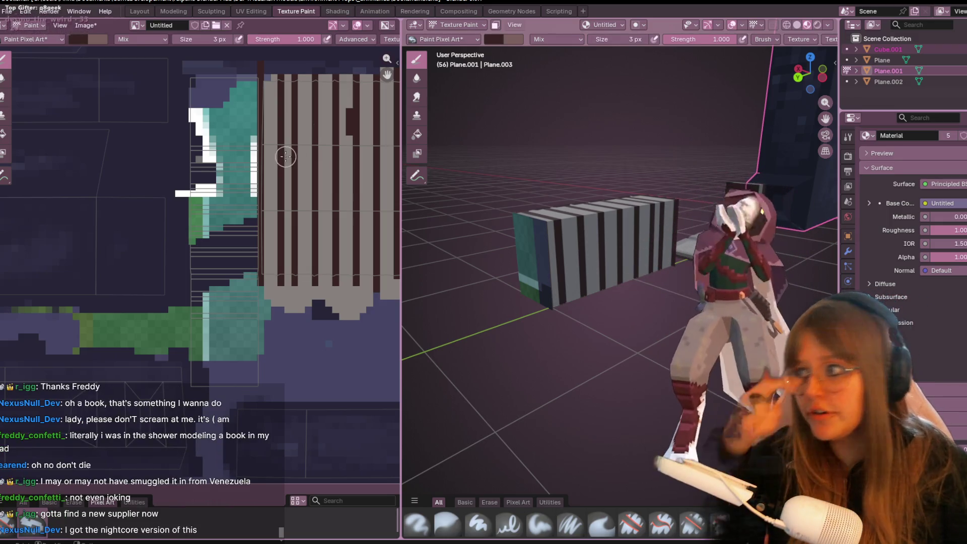
pyautogui.moveTo(229, 224); pyautogui.dragTo(223, 255, button='middle')
pyautogui.moveTo(210, 135)
pyautogui.mouseDown()
pyautogui.moveTo(217, 398)
pyautogui.moveTo(208, 416)
pyautogui.moveTo(190, 370)
pyautogui.moveTo(191, 112)
pyautogui.moveTo(201, 197)
pyautogui.moveTo(190, 288)
pyautogui.moveTo(207, 292)
pyautogui.moveTo(206, 409)
pyautogui.moveTo(243, 405)
pyautogui.moveTo(177, 411)
pyautogui.moveTo(238, 324)
pyautogui.moveTo(240, 108)
pyautogui.moveTo(210, 121)
pyautogui.moveTo(238, 235)
pyautogui.moveTo(238, 399)
pyautogui.moveTo(237, 300)
pyautogui.moveTo(244, 326)
pyautogui.moveTo(233, 237)
pyautogui.moveTo(243, 334)
pyautogui.mouseUp()
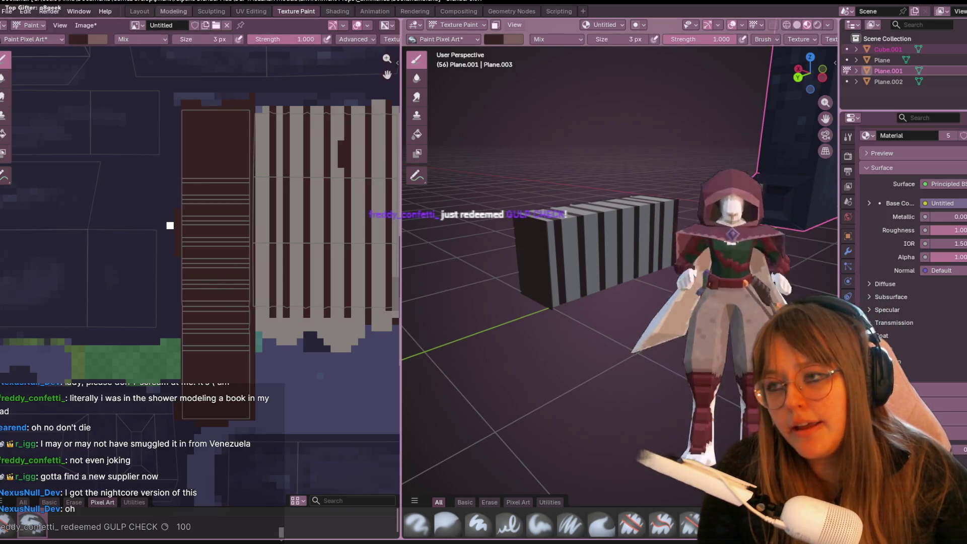
pyautogui.click(201, 38)
# Step: Switch to a 2 px brush and sample a colour from the texture
pyautogui.write('2')
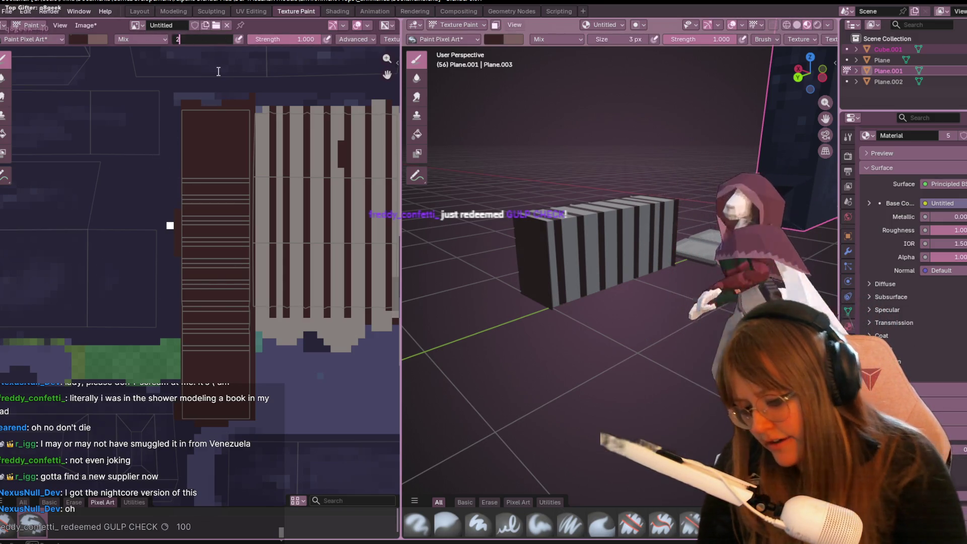
pyautogui.press('Return')
pyautogui.scroll(-1, 200, 80)
pyautogui.moveTo(318, 262); pyautogui.dragTo(203, 229, button='middle')
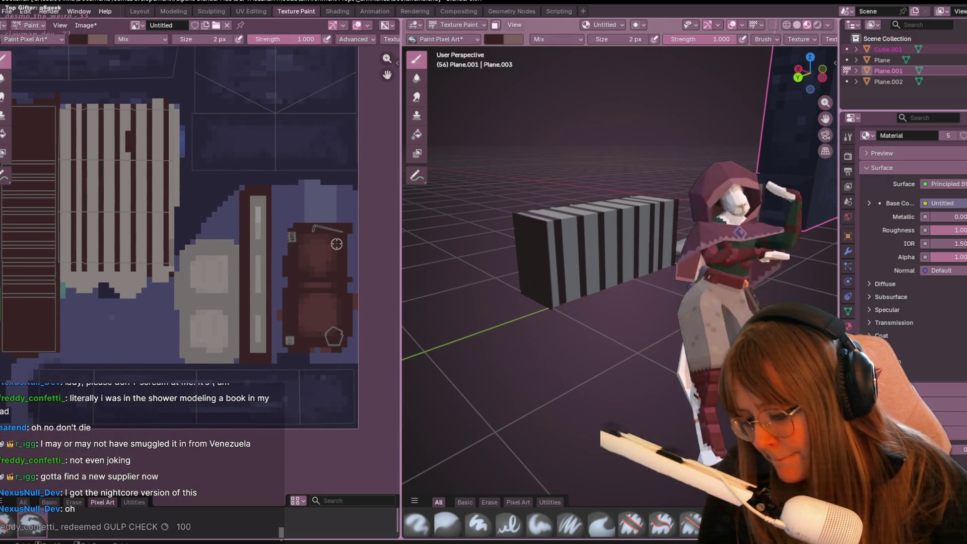
pyautogui.press('s')
pyautogui.moveTo(259, 264); pyautogui.dragTo(151, 184, button='middle')
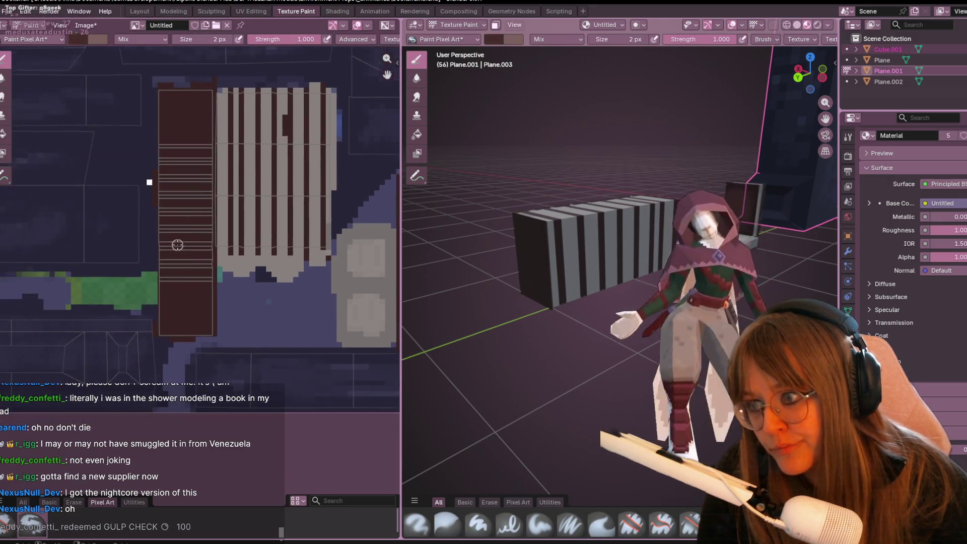
pyautogui.scroll(5, 177, 245)
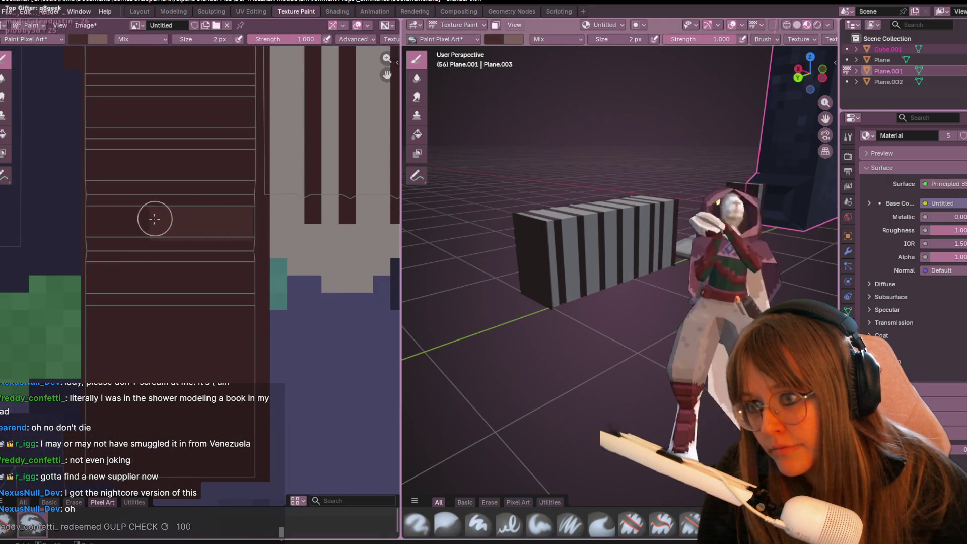
# Step: Set the brush to 1 px and paint four horizontal lines across the dark-red block
pyautogui.click(227, 40)
pyautogui.write('1')
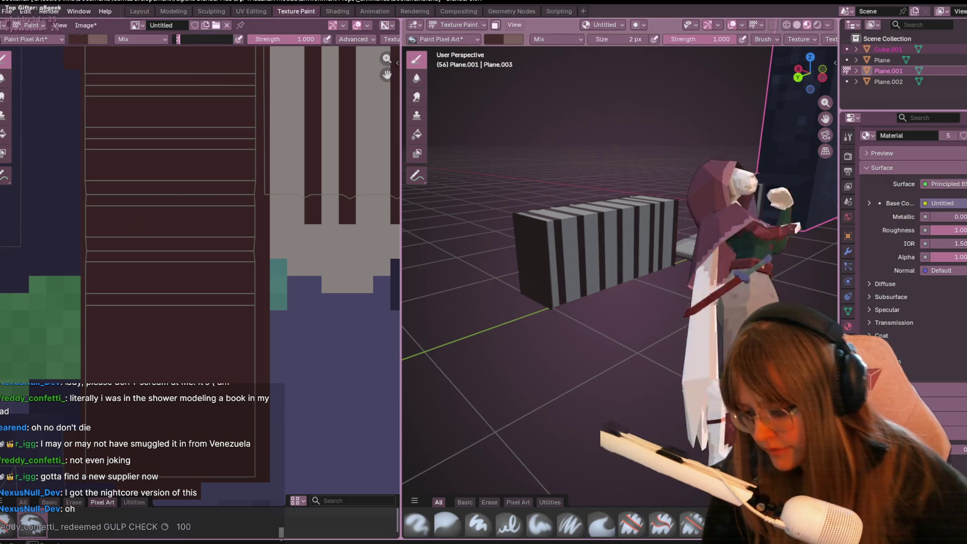
pyautogui.press('Return')
pyautogui.moveTo(241, 226); pyautogui.dragTo(101, 229)
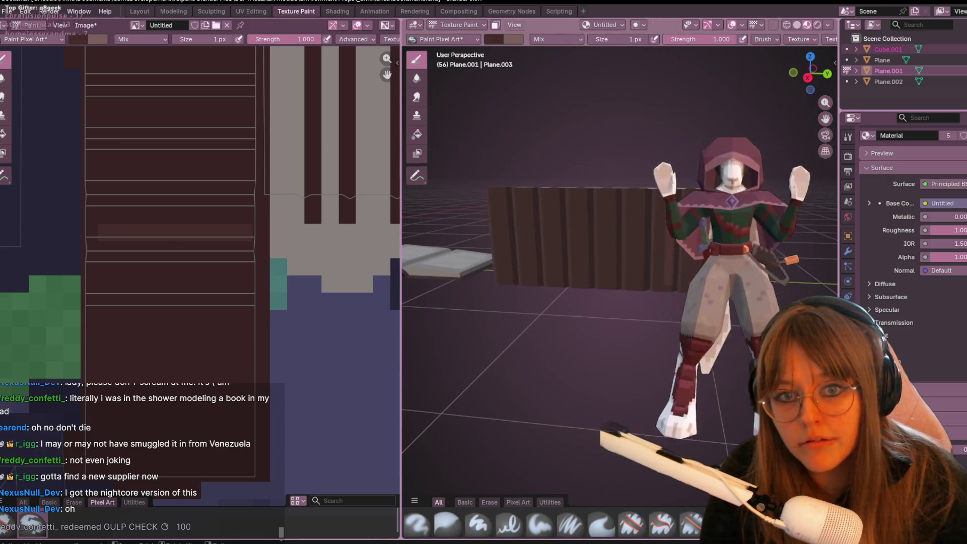
pyautogui.moveTo(336, 244); pyautogui.dragTo(359, 324, button='middle')
pyautogui.moveTo(258, 245); pyautogui.dragTo(139, 245)
pyautogui.moveTo(252, 202); pyautogui.dragTo(291, 272, button='middle')
pyautogui.moveTo(298, 264); pyautogui.dragTo(173, 264)
pyautogui.moveTo(297, 211); pyautogui.dragTo(161, 212)
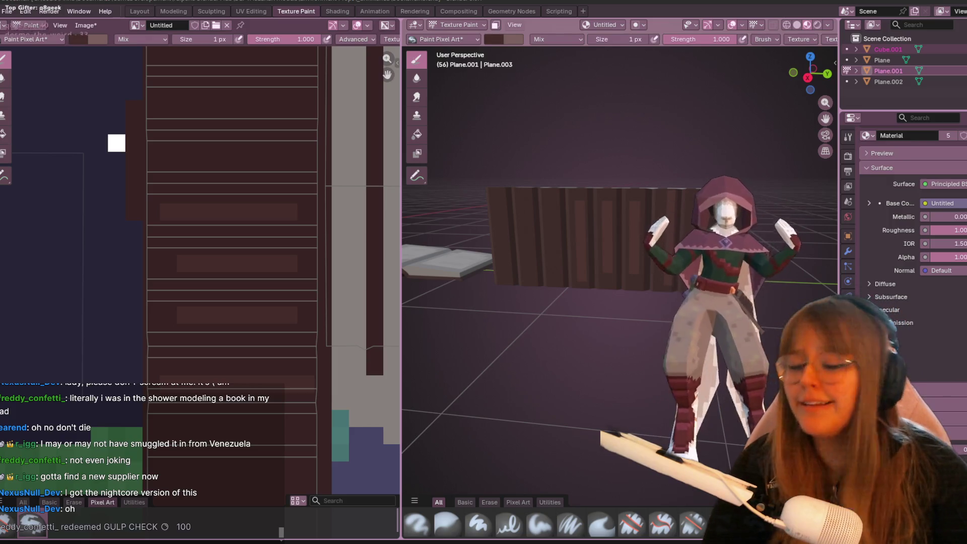
# Step: Paint a lighter blocky shape onto the book cover, viewed from above
pyautogui.scroll(-1, 229, 315)
pyautogui.scroll(-1, 207, 264)
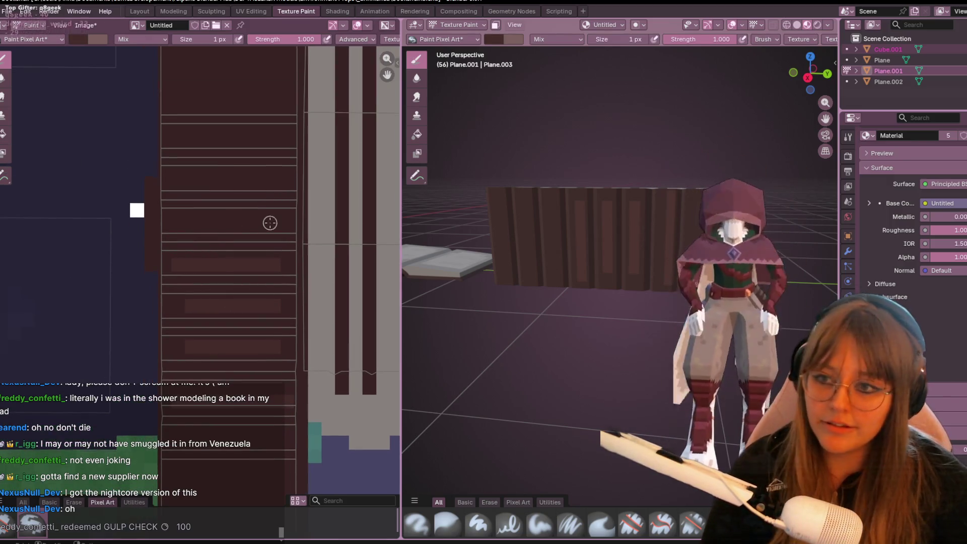
pyautogui.moveTo(266, 160); pyautogui.dragTo(275, 201, button='middle')
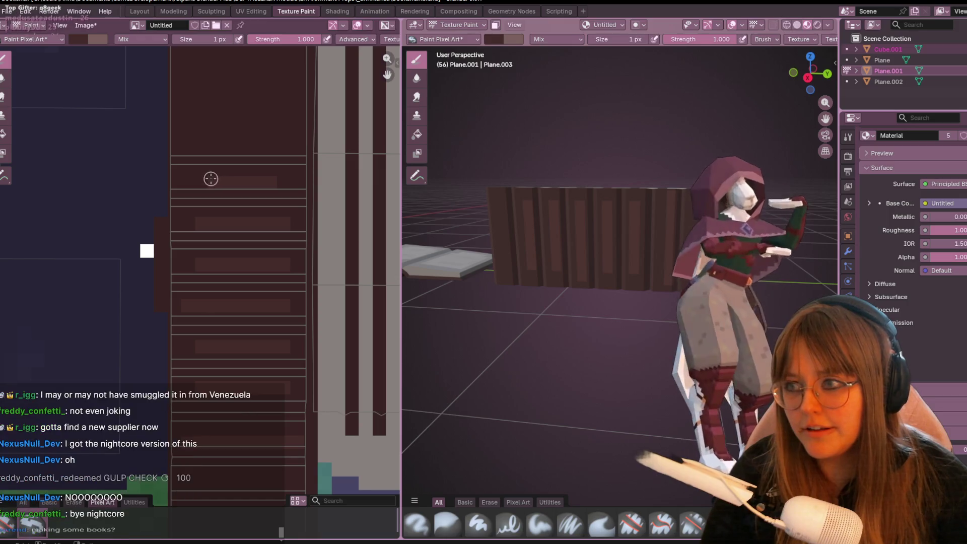
pyautogui.moveTo(301, 106); pyautogui.dragTo(325, 234, button='middle')
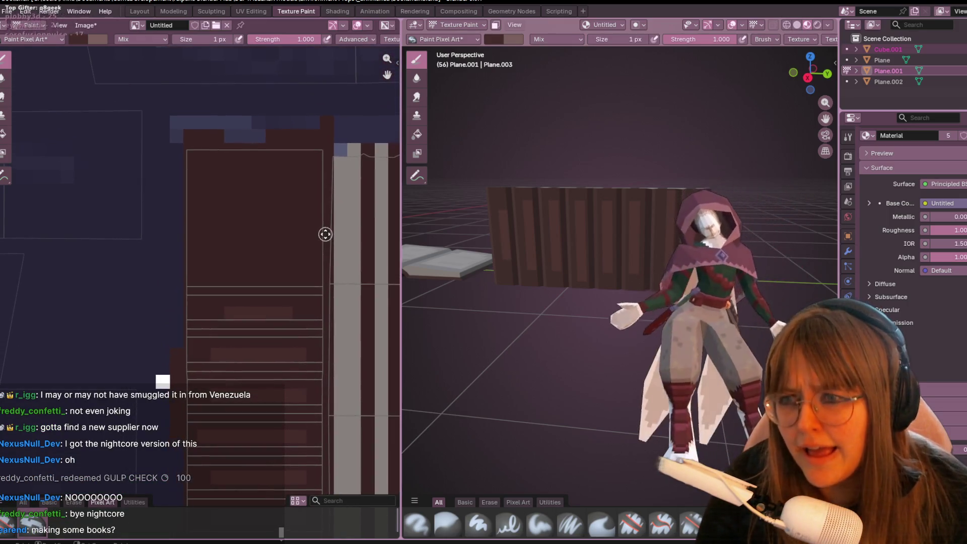
pyautogui.moveTo(504, 252); pyautogui.dragTo(559, 202, button='middle')
pyautogui.moveTo(822, 295)
pyautogui.mouseDown(button='middle')
pyautogui.moveTo(756, 252)
pyautogui.moveTo(633, 141)
pyautogui.moveTo(624, 323)
pyautogui.mouseUp(button='middle')
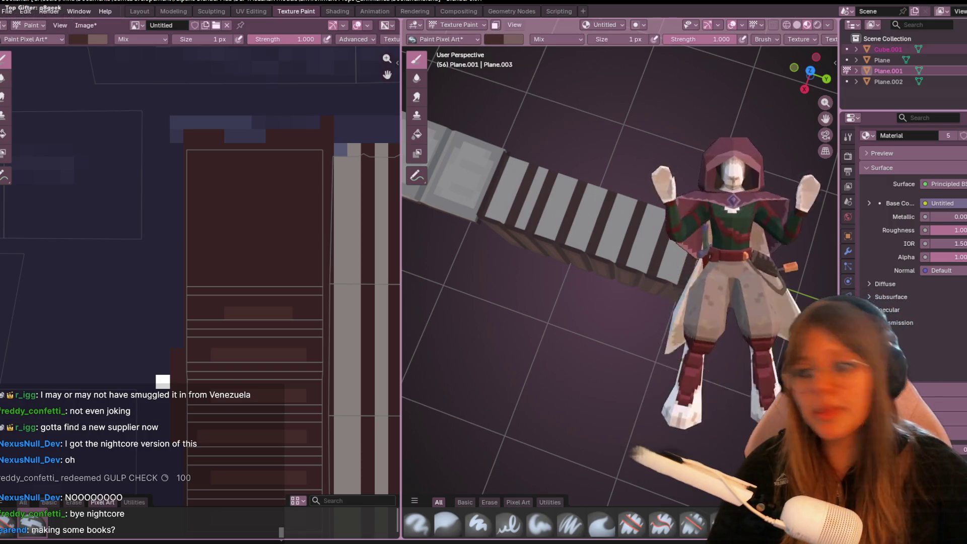
pyautogui.moveTo(266, 188)
pyautogui.mouseDown()
pyautogui.moveTo(277, 196)
pyautogui.moveTo(244, 214)
pyautogui.moveTo(276, 198)
pyautogui.moveTo(233, 226)
pyautogui.mouseUp()
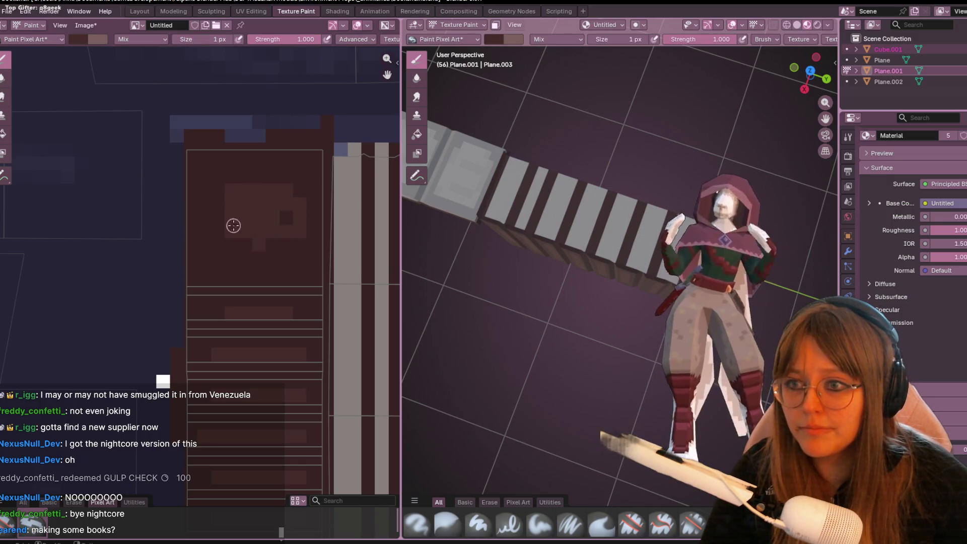
pyautogui.scroll(-5, 233, 225)
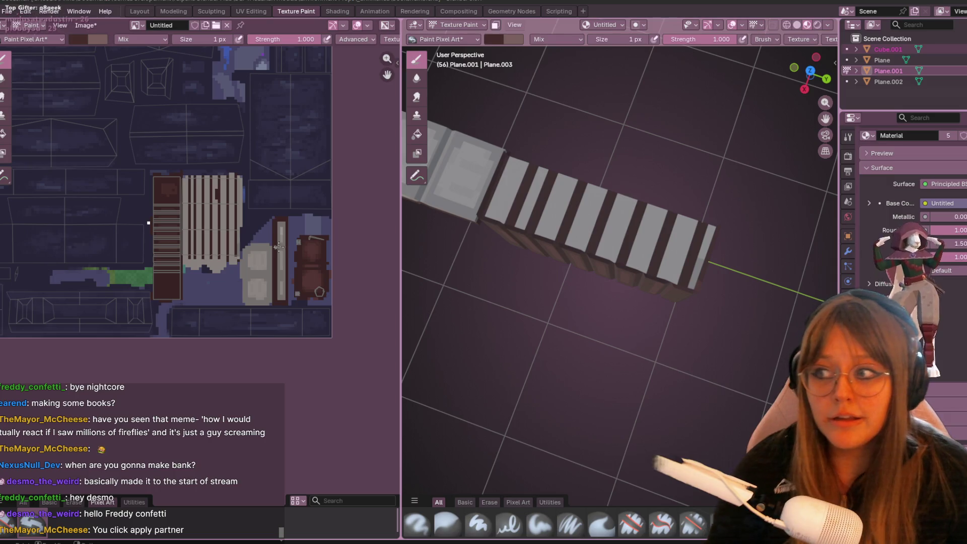
pyautogui.moveTo(750, 192)
pyautogui.mouseDown(button='middle')
pyautogui.moveTo(750, 206)
pyautogui.moveTo(555, 237)
pyautogui.mouseUp(button='middle')
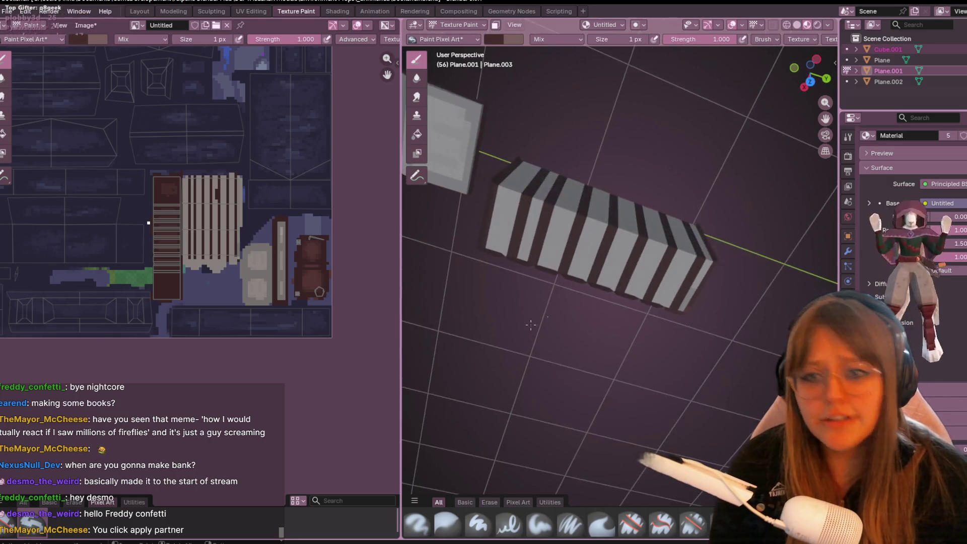
pyautogui.scroll(3, 511, 247)
pyautogui.moveTo(727, 214); pyautogui.dragTo(720, 241, button='middle')
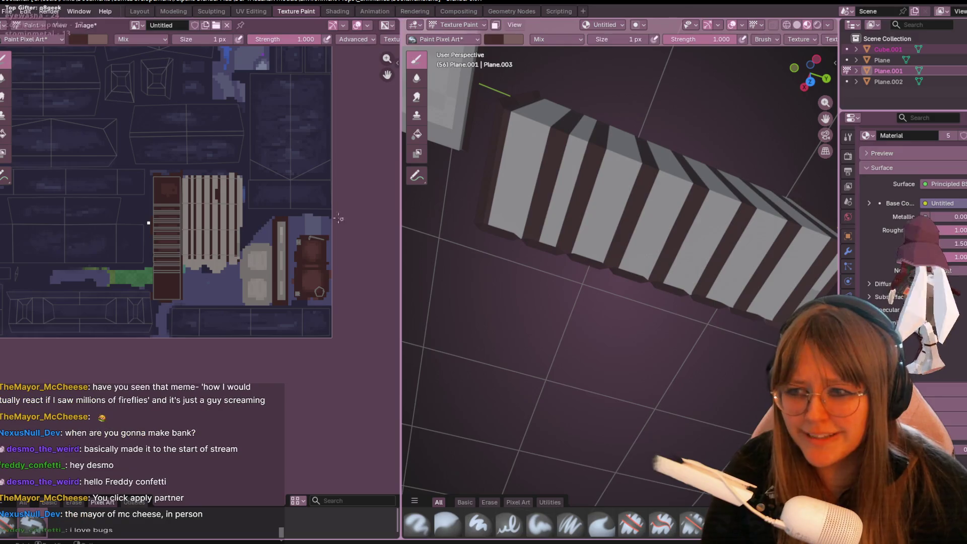
pyautogui.scroll(1, 217, 251)
pyautogui.scroll(2, 217, 251)
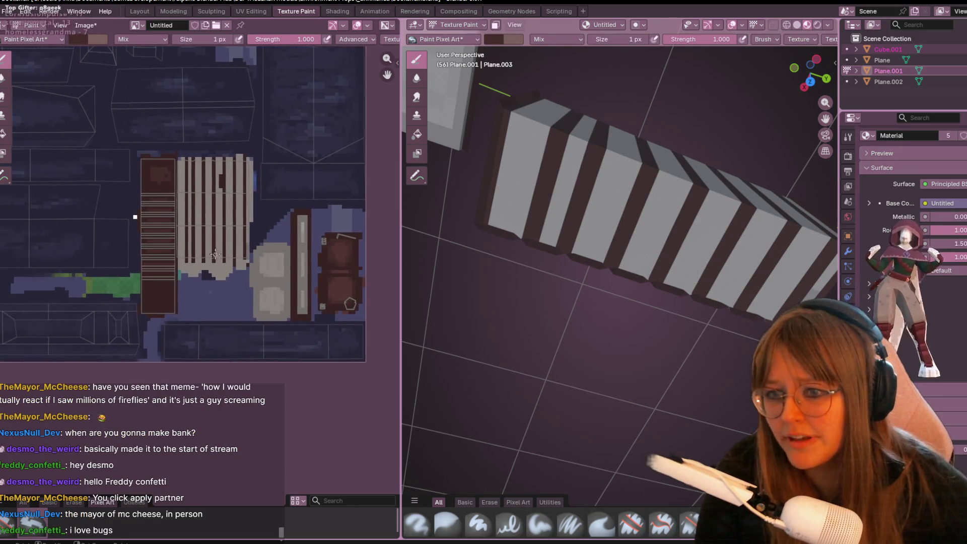
pyautogui.scroll(1, 193, 159)
pyautogui.scroll(3, 193, 159)
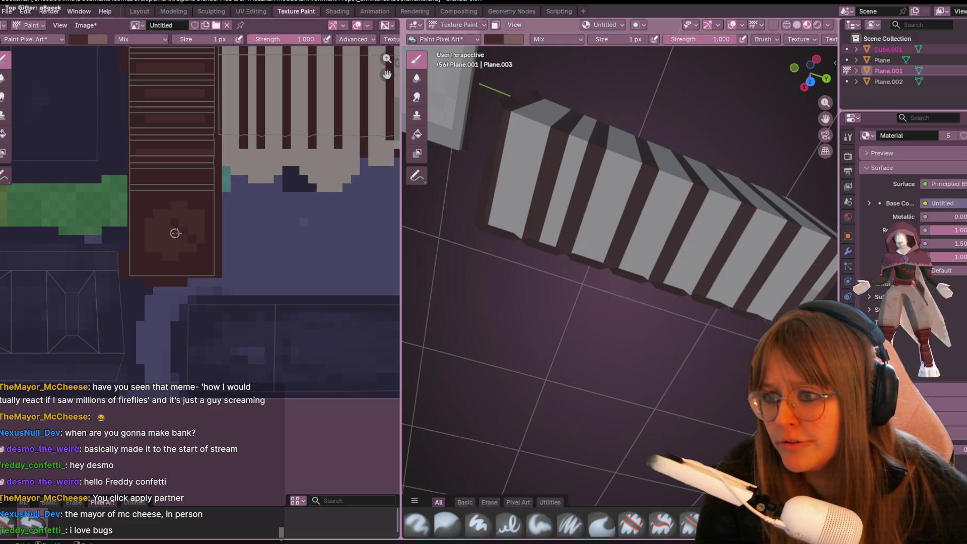
pyautogui.scroll(-3, 188, 231)
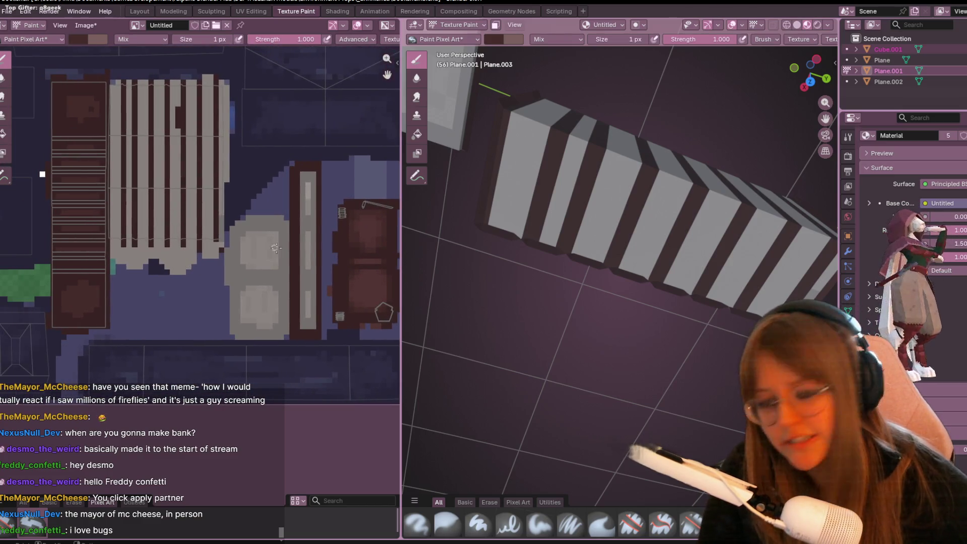
pyautogui.scroll(2, 174, 225)
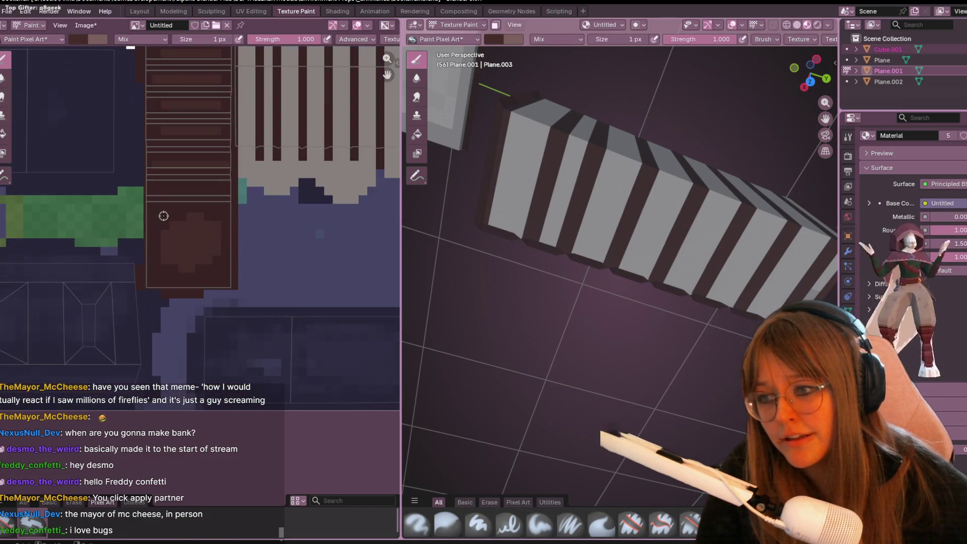
pyautogui.scroll(2, 179, 212)
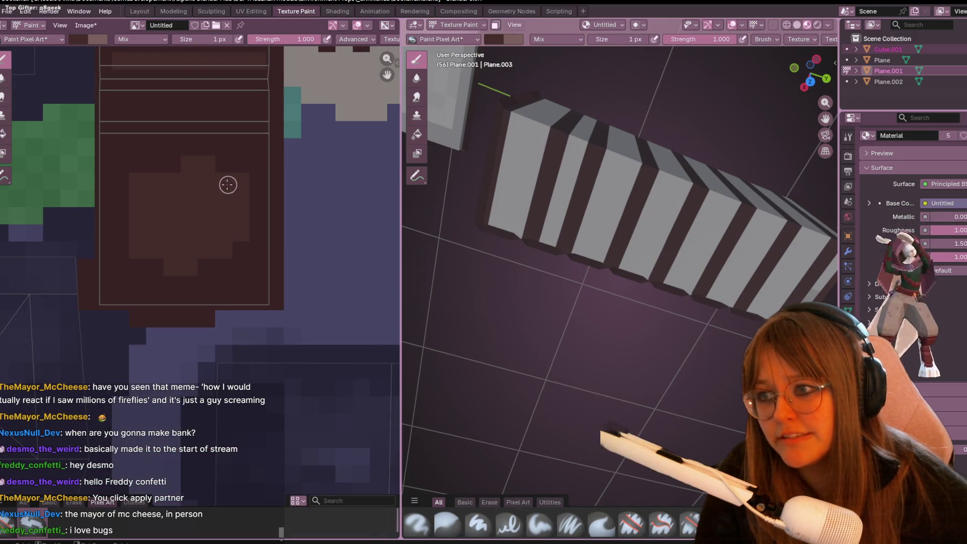
pyautogui.scroll(-2, 227, 190)
pyautogui.moveTo(226, 190); pyautogui.dragTo(76, 204, button='middle')
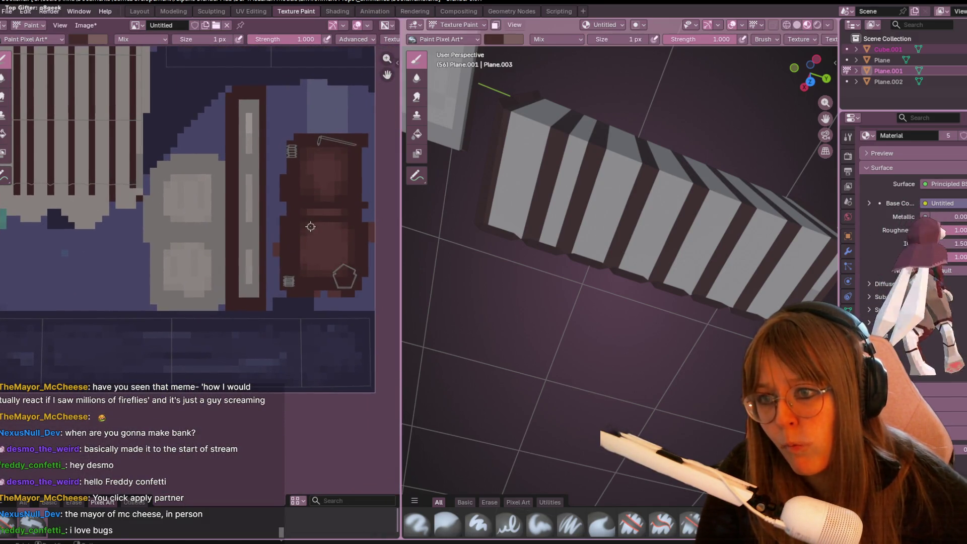
pyautogui.press('s')
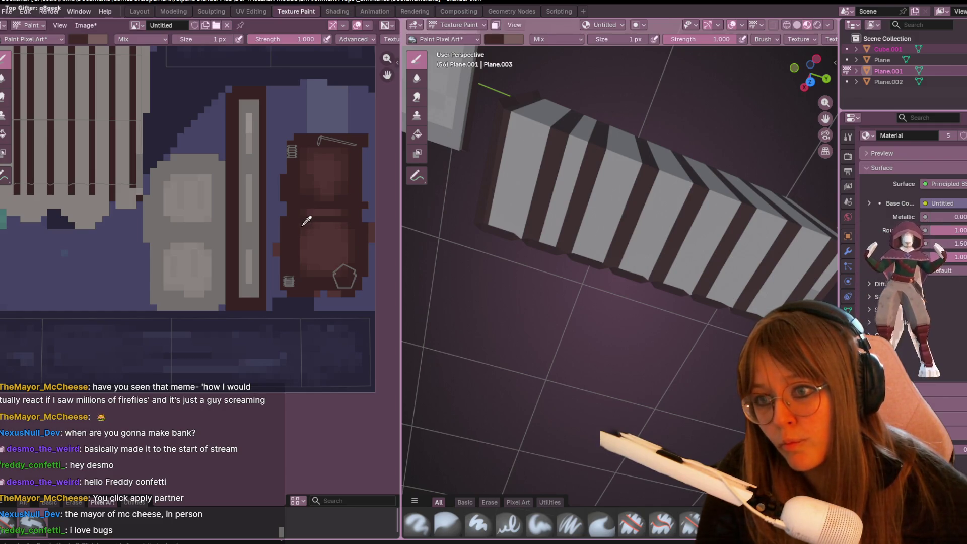
pyautogui.scroll(3, 135, 254)
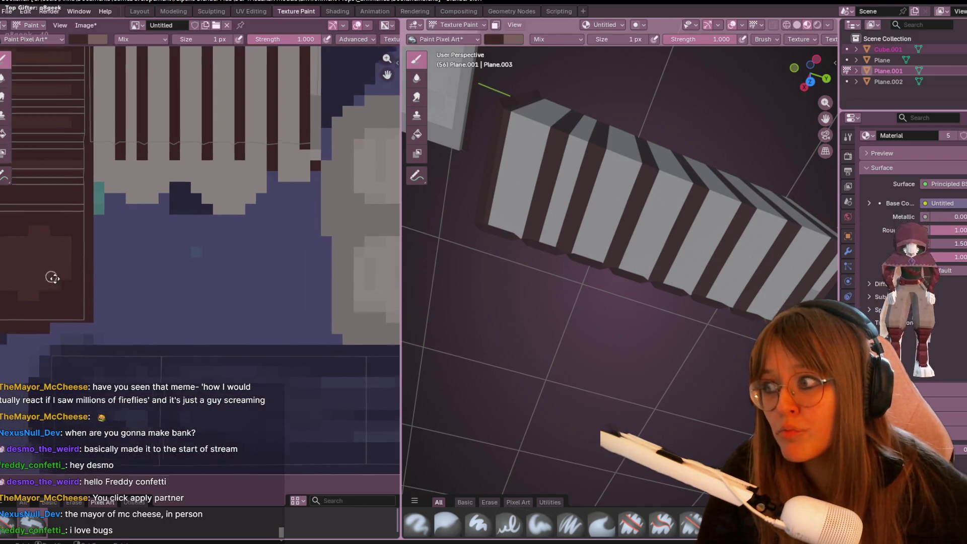
pyautogui.moveTo(53, 277); pyautogui.dragTo(172, 287, button='middle')
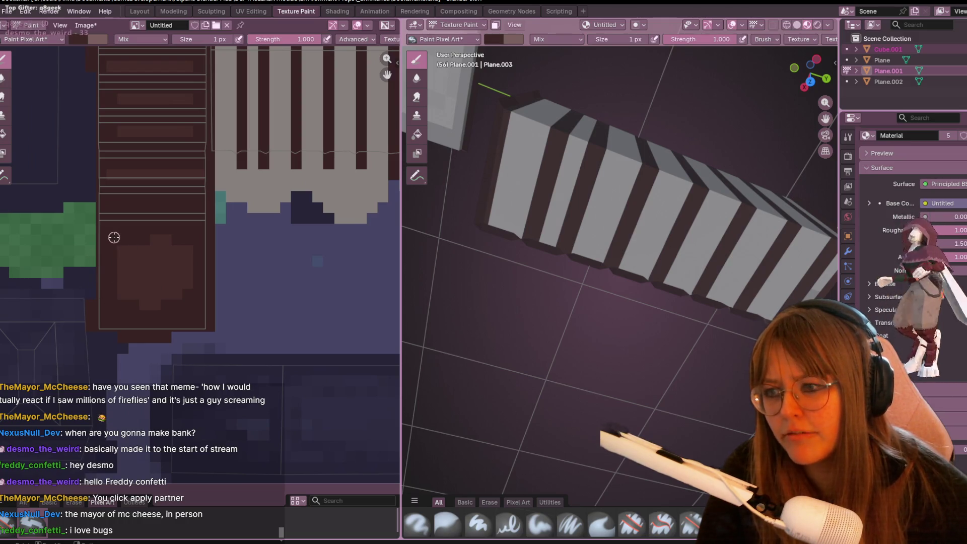
pyautogui.scroll(2, 194, 241)
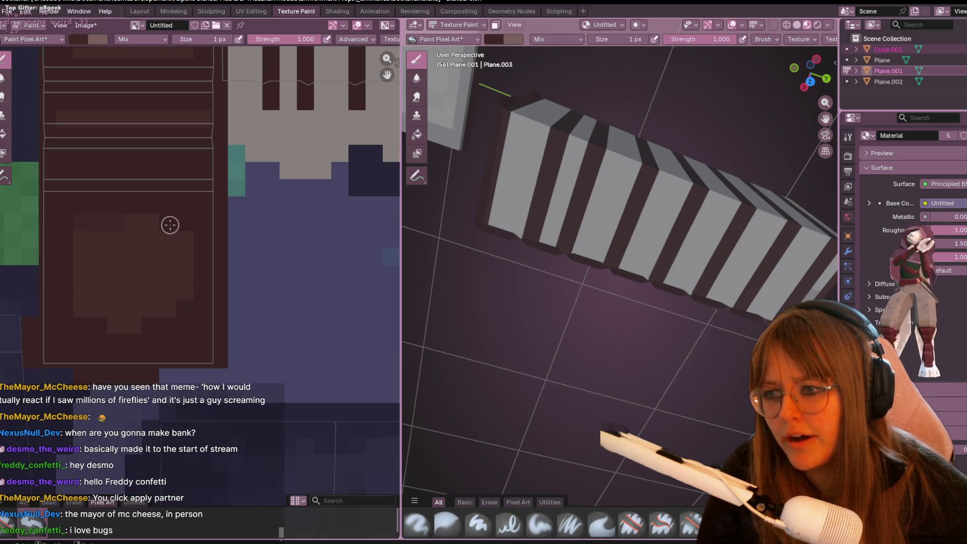
pyautogui.moveTo(217, 254); pyautogui.dragTo(207, 272, button='middle')
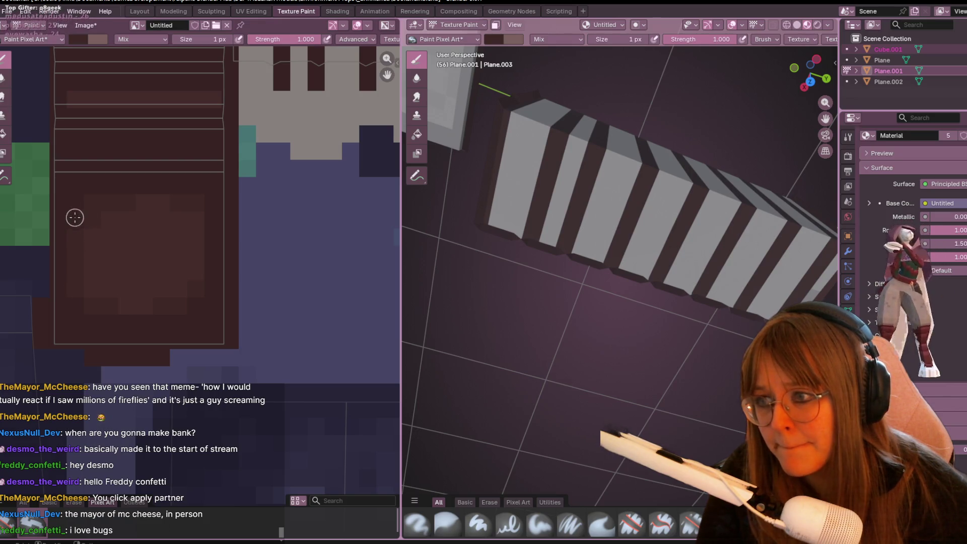
pyautogui.moveTo(134, 185)
pyautogui.mouseDown(button='middle')
pyautogui.moveTo(154, 356)
pyautogui.moveTo(190, 270)
pyautogui.mouseUp(button='middle')
pyautogui.scroll(-2, 195, 267)
pyautogui.scroll(1, 212, 238)
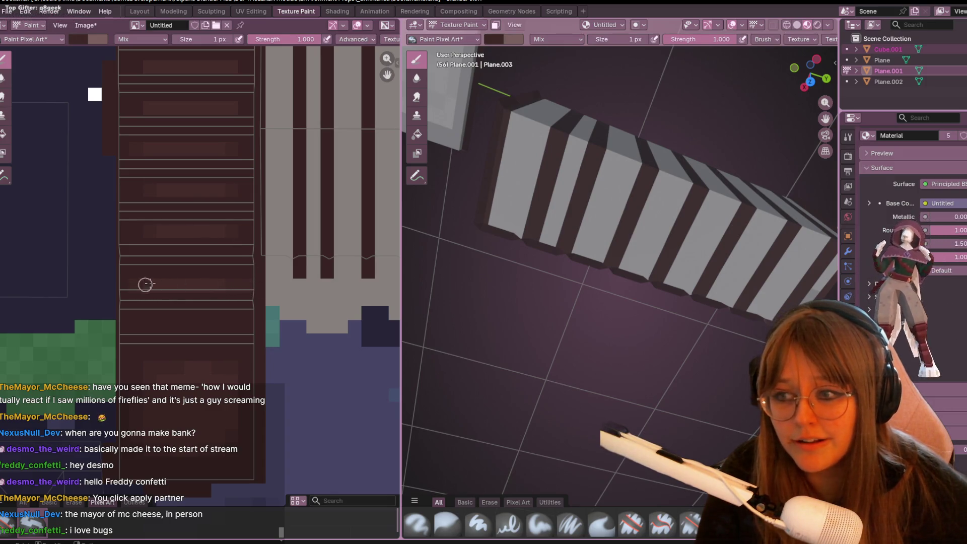
pyautogui.scroll(5, 146, 284)
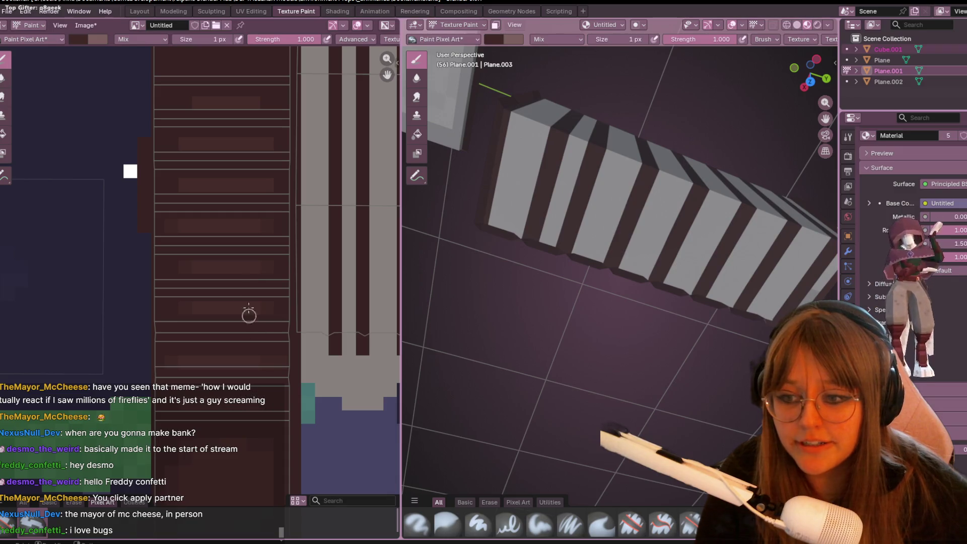
pyautogui.scroll(3, 227, 303)
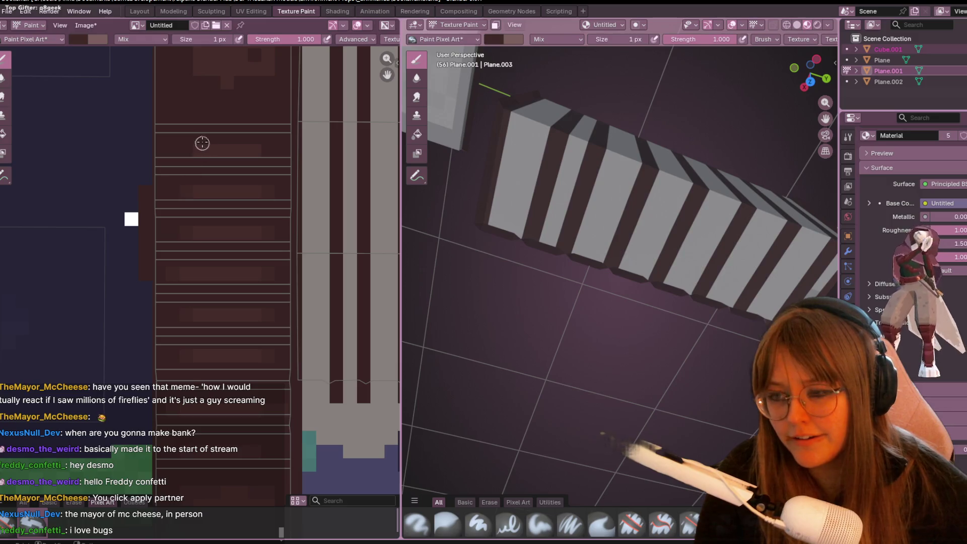
pyautogui.scroll(10, 242, 202)
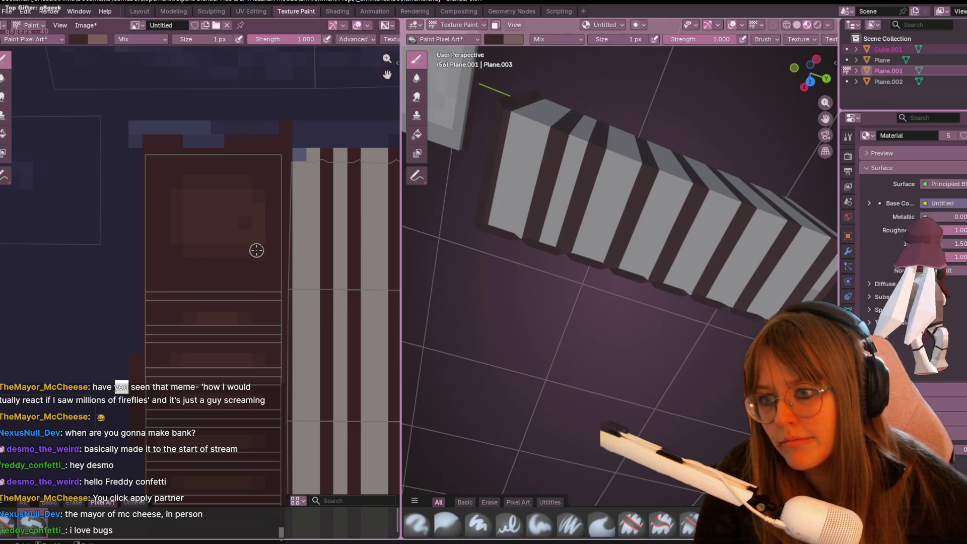
pyautogui.moveTo(503, 227)
pyautogui.mouseDown(button='middle')
pyautogui.moveTo(564, 173)
pyautogui.moveTo(690, 217)
pyautogui.moveTo(708, 234)
pyautogui.moveTo(718, 226)
pyautogui.moveTo(442, 173)
pyautogui.moveTo(643, 212)
pyautogui.mouseUp(button='middle')
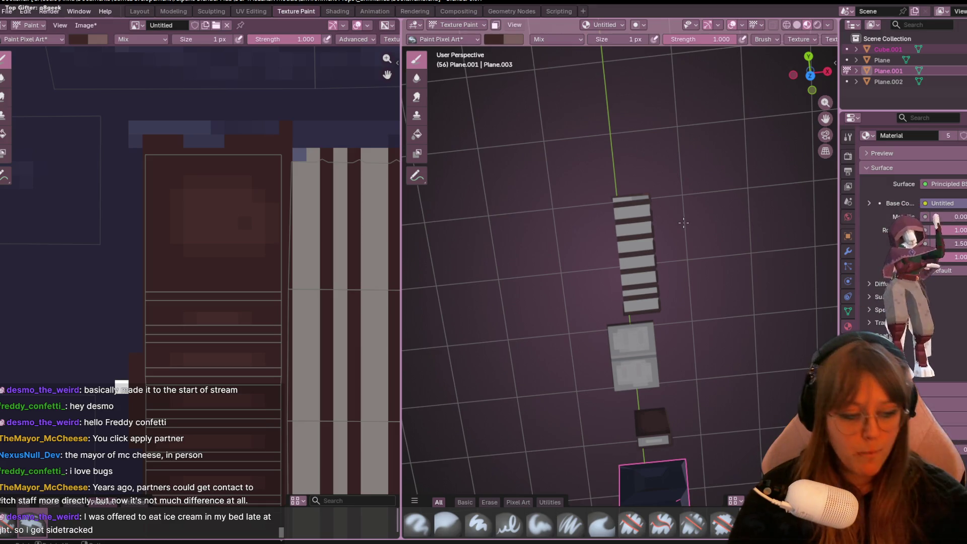
# Step: Orbit down to a ground-level view of the bookshelf and return to the Layout workspace
pyautogui.moveTo(770, 302); pyautogui.dragTo(771, 245, button='middle')
pyautogui.moveTo(748, 236)
pyautogui.mouseDown(button='middle')
pyautogui.moveTo(740, 272)
pyautogui.moveTo(708, 190)
pyautogui.moveTo(678, 216)
pyautogui.mouseUp(button='middle')
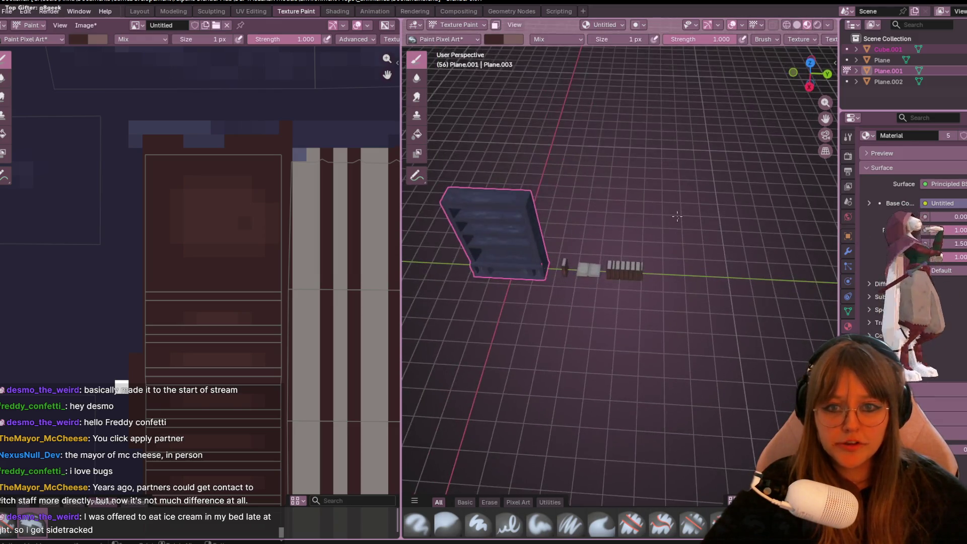
pyautogui.click(139, 11)
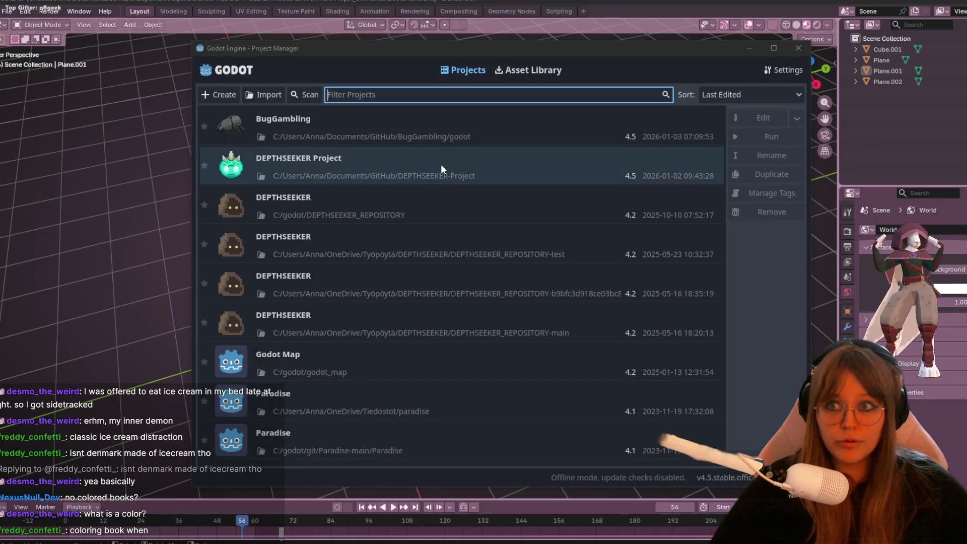
# Step: Open DEPTHSEEKER Project from the Godot project list in the editor
pyautogui.doubleClick(440, 164)
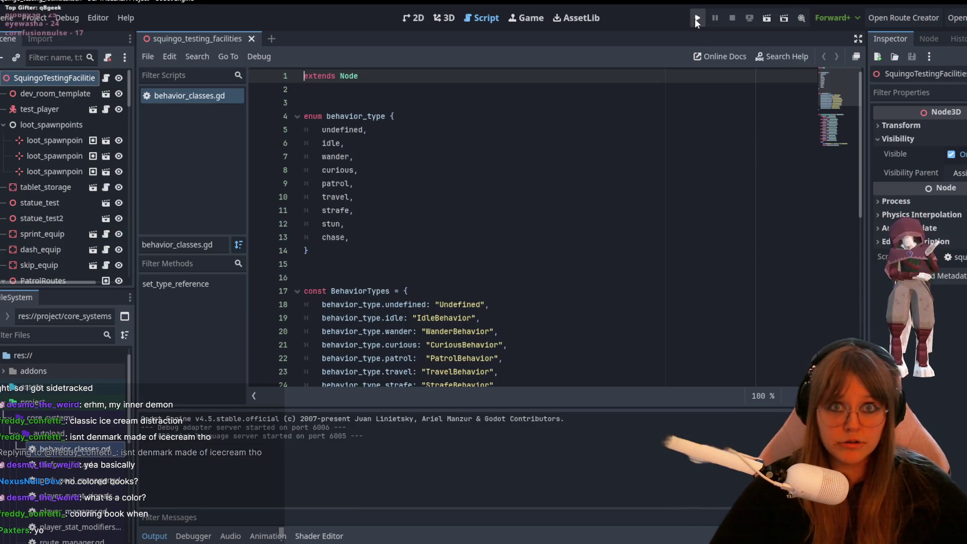
# Step: Run the DEPTHSEEKER game, stop it from its pause menu, and switch back to Blender
pyautogui.click(696, 20)
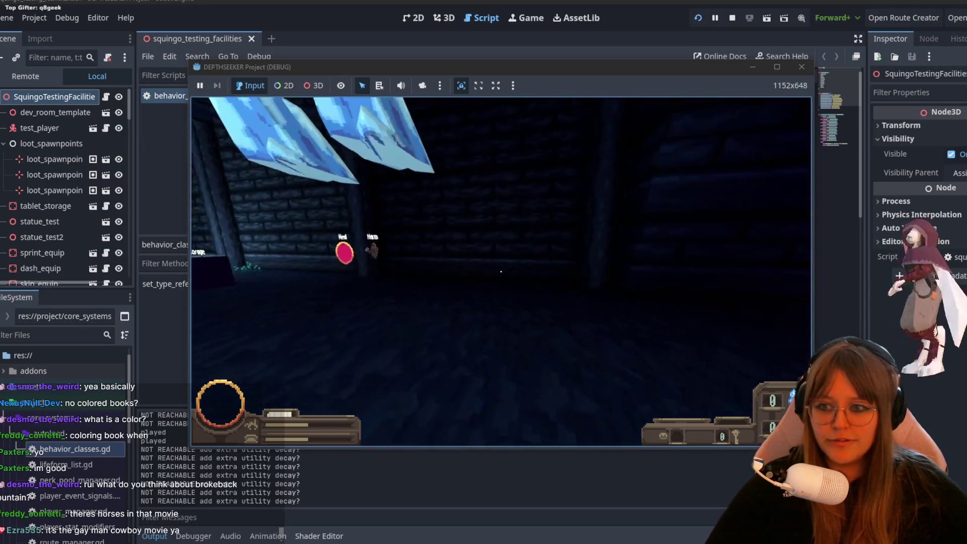
pyautogui.press('Escape')
pyautogui.click(486, 295)
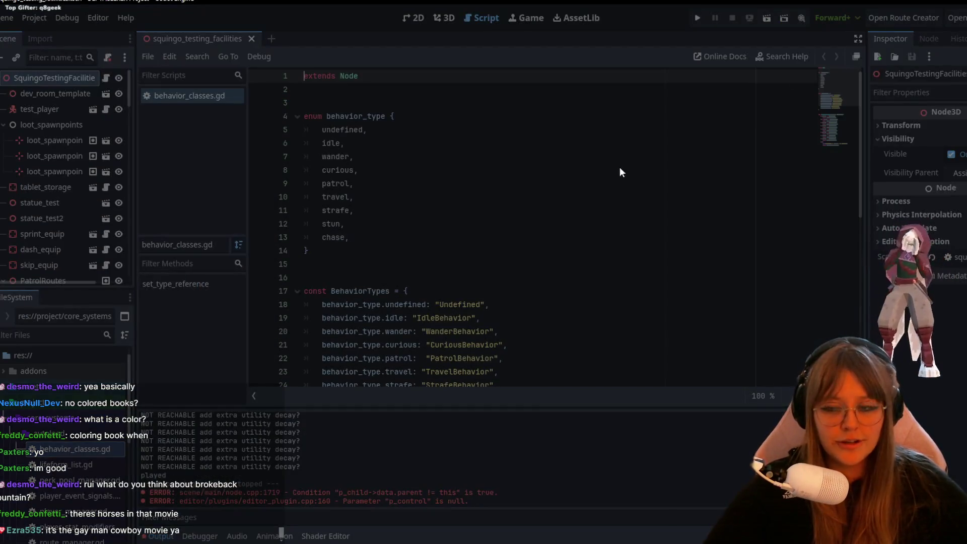
pyautogui.hotkey('alt', 'Tab')
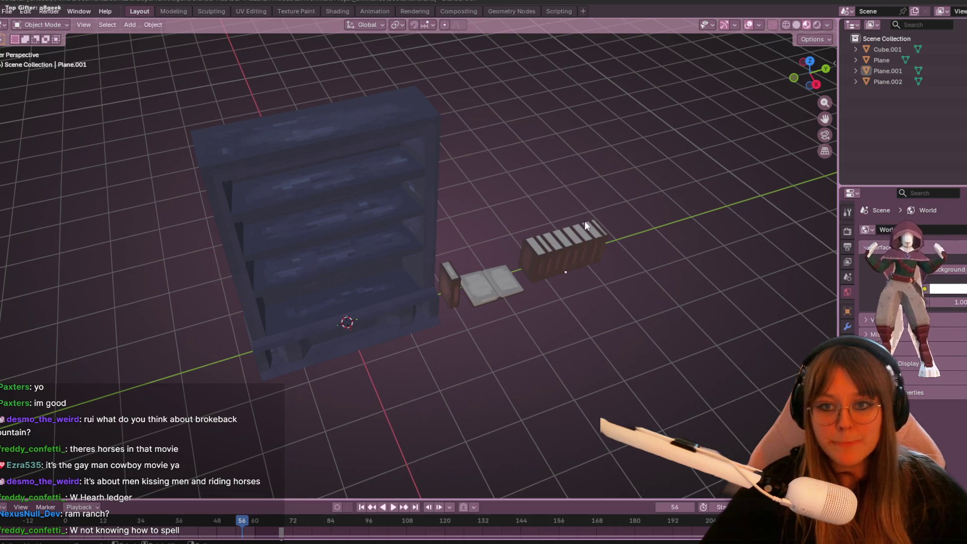
pyautogui.moveTo(585, 221)
pyautogui.mouseDown(button='middle')
pyautogui.moveTo(787, 353)
pyautogui.moveTo(690, 322)
pyautogui.moveTo(495, 309)
pyautogui.moveTo(190, 334)
pyautogui.moveTo(583, 378)
pyautogui.moveTo(359, 403)
pyautogui.moveTo(530, 349)
pyautogui.moveTo(694, 353)
pyautogui.moveTo(188, 314)
pyautogui.moveTo(827, 298)
pyautogui.moveTo(814, 232)
pyautogui.moveTo(596, 274)
pyautogui.moveTo(444, 275)
pyautogui.moveTo(539, 385)
pyautogui.moveTo(198, 292)
pyautogui.moveTo(419, 299)
pyautogui.moveTo(554, 233)
pyautogui.moveTo(583, 210)
pyautogui.moveTo(572, 195)
pyautogui.moveTo(330, 176)
pyautogui.moveTo(62, 216)
pyautogui.moveTo(550, 247)
pyautogui.moveTo(210, 293)
pyautogui.moveTo(560, 409)
pyautogui.moveTo(641, 220)
pyautogui.moveTo(349, 195)
pyautogui.moveTo(247, 283)
pyautogui.mouseUp(button='middle')
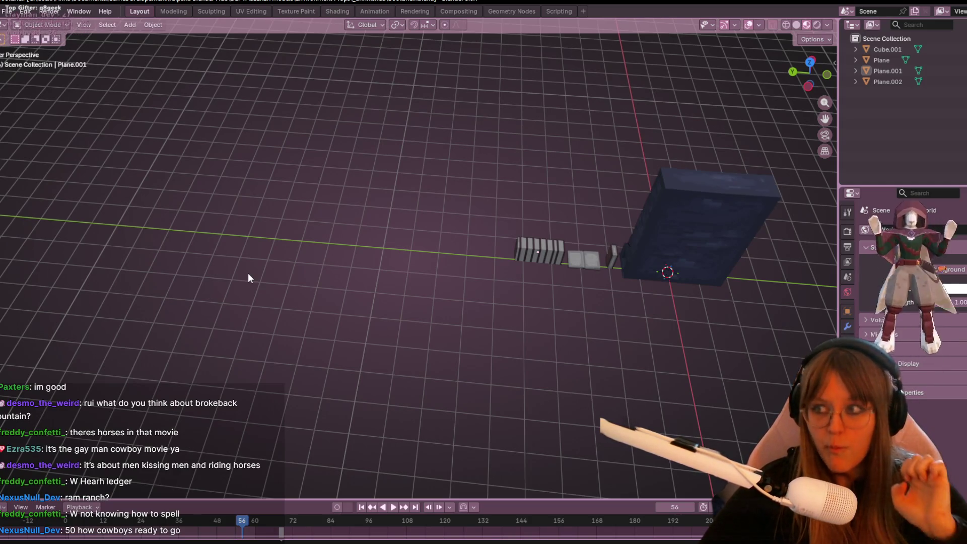
pyautogui.scroll(-2, 396, 328)
pyautogui.moveTo(396, 327)
pyautogui.mouseDown(button='middle')
pyautogui.moveTo(610, 335)
pyautogui.moveTo(627, 314)
pyautogui.mouseUp(button='middle')
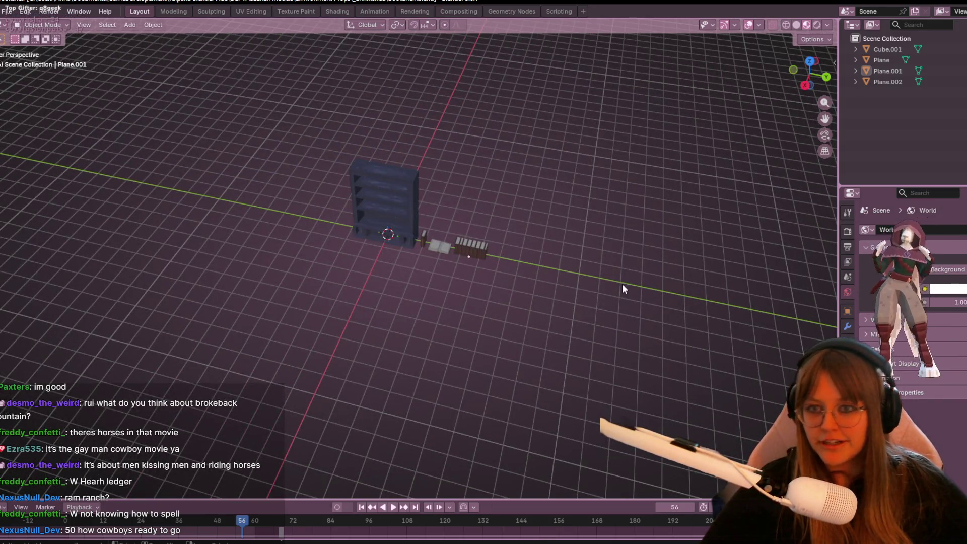
pyautogui.click(6, 10)
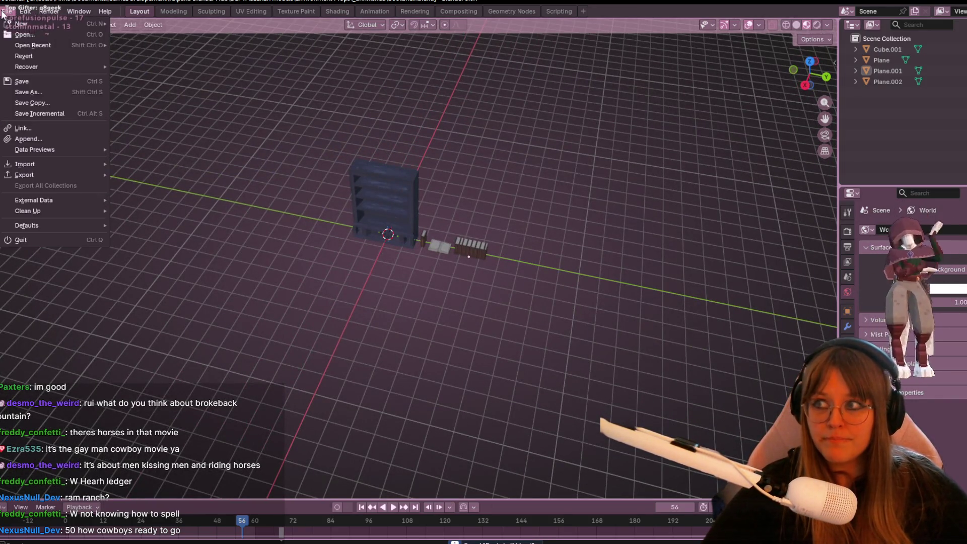
pyautogui.moveTo(28, 44)
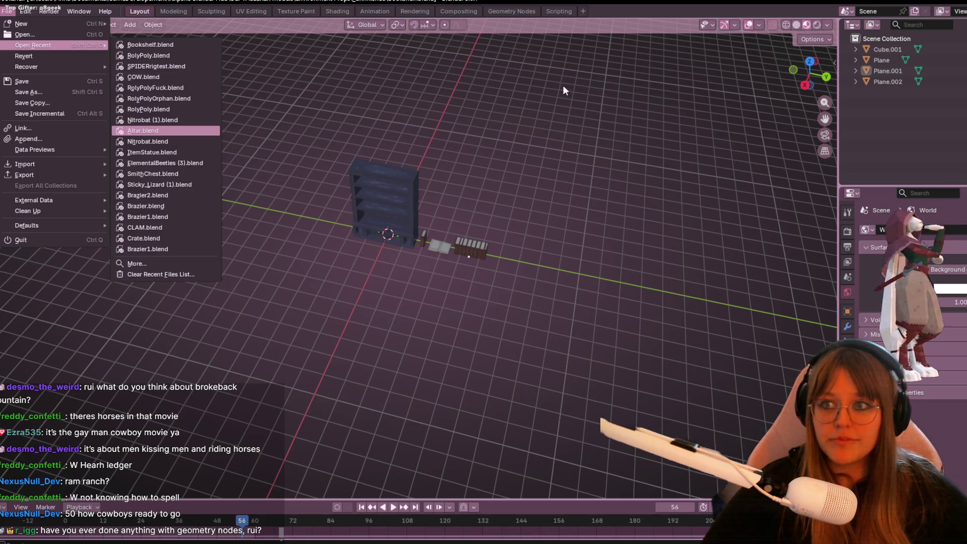
pyautogui.scroll(-2, 775, 67)
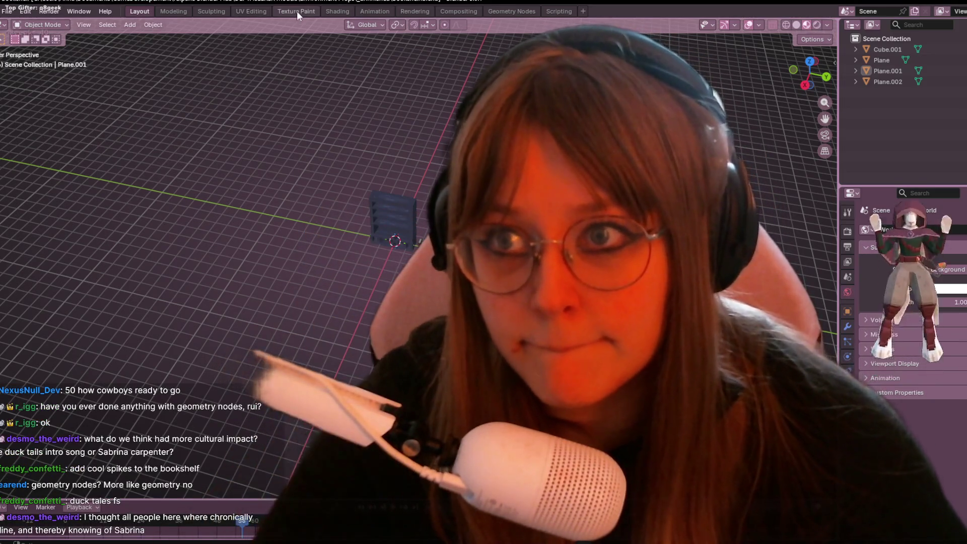
# Step: Show Blender's Texture Paint workspace, then bring the Twitch Stream Manager Chrome window forward
pyautogui.click(298, 12)
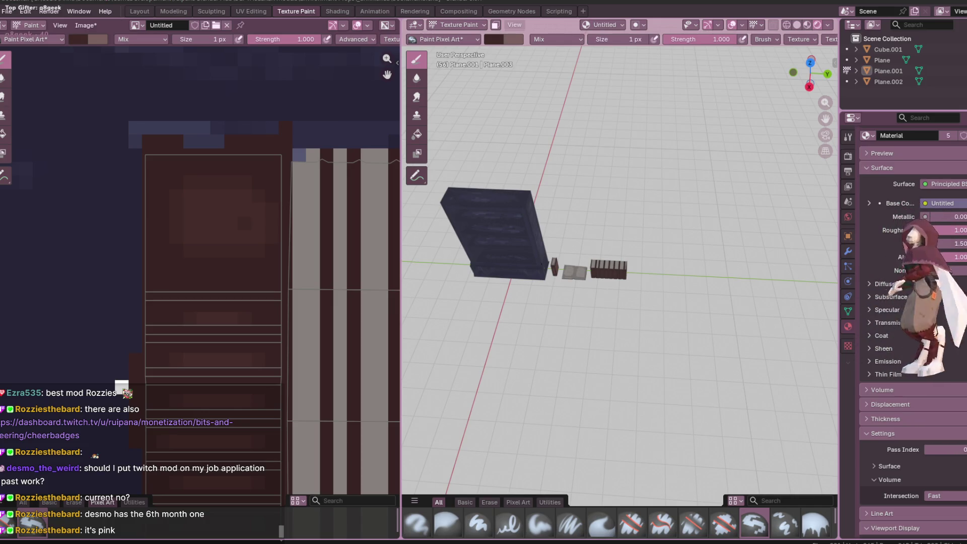
pyautogui.hotkey('alt', 'Tab')
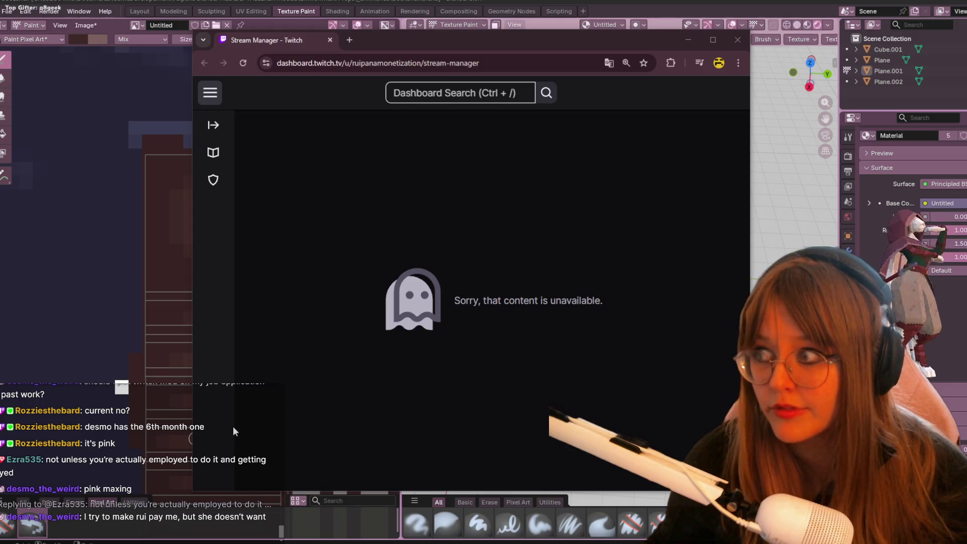
# Step: Launch veadotube mini from the Windows search
pyautogui.moveTo(231, 537)
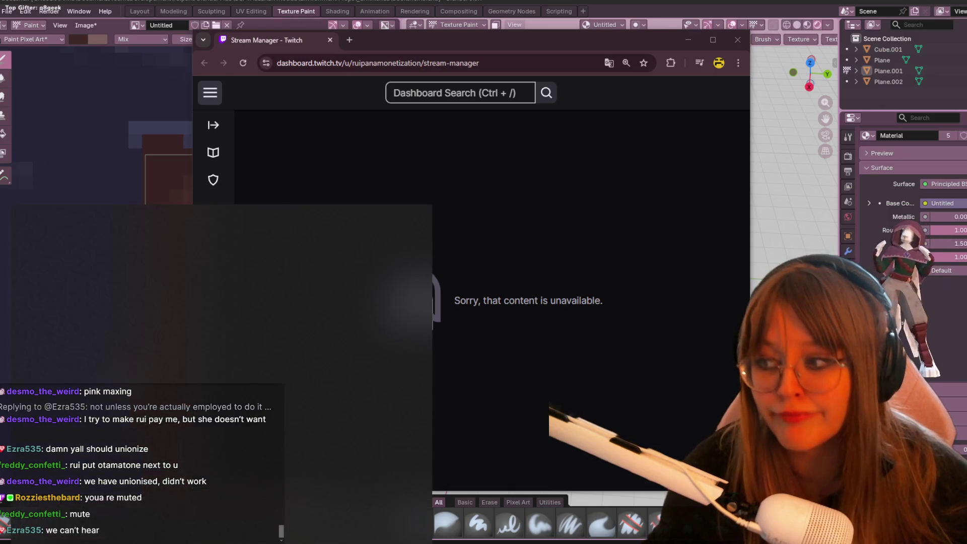
pyautogui.click(92, 540)
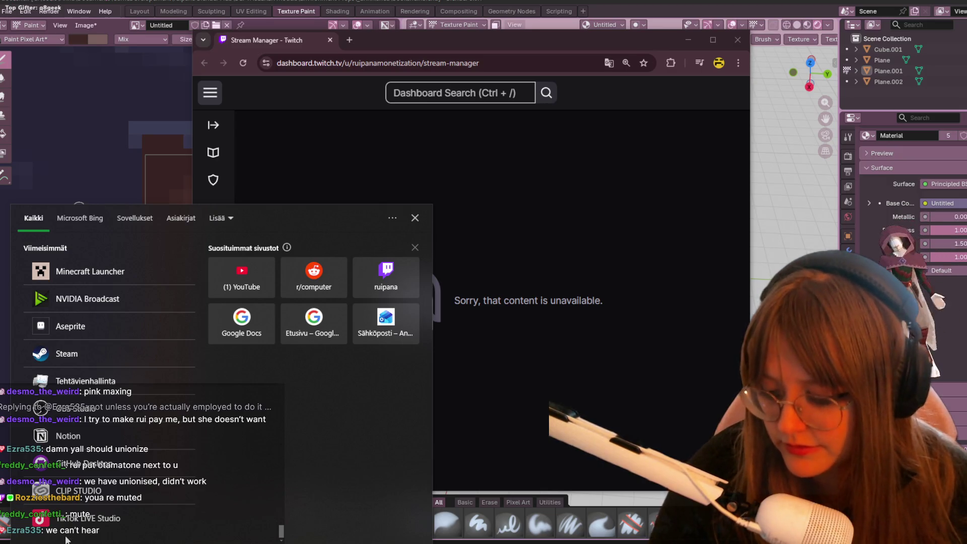
pyautogui.write('veado')
pyautogui.press('Return')
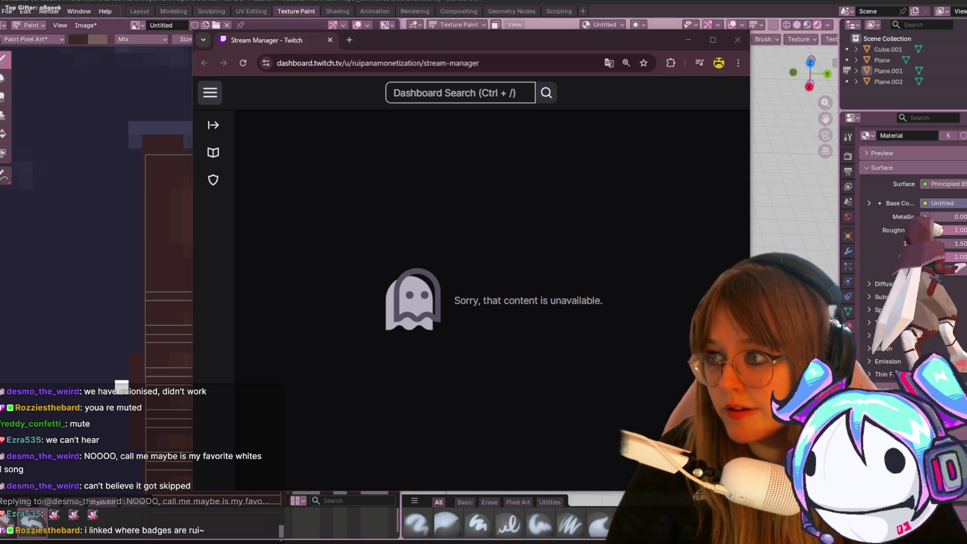
# Step: Remove /stream-manager from the dashboard URL, reload, then close the Chrome window
pyautogui.click(731, 47)
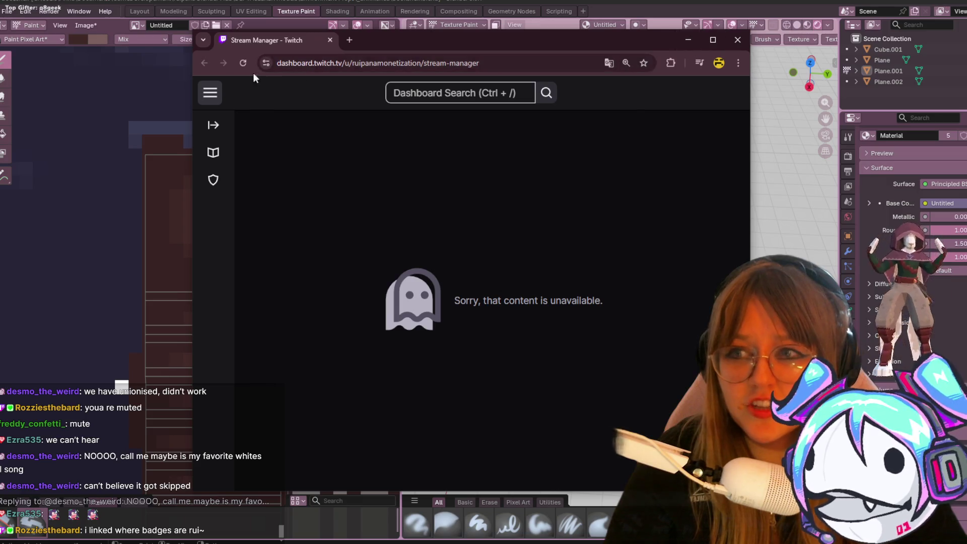
pyautogui.moveTo(513, 60)
pyautogui.mouseDown()
pyautogui.moveTo(376, 84)
pyautogui.moveTo(484, 80)
pyautogui.moveTo(504, 66)
pyautogui.moveTo(442, 76)
pyautogui.mouseUp()
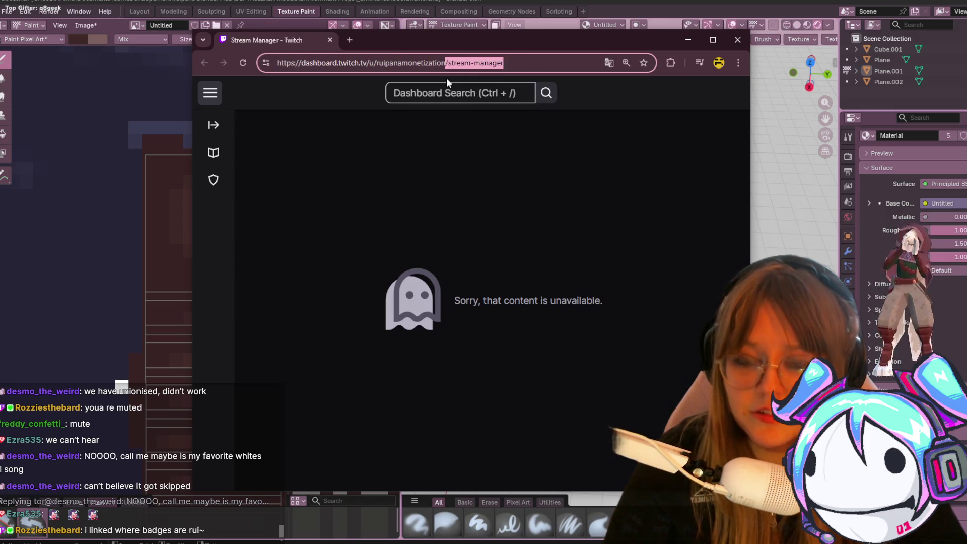
pyautogui.press('BackSpace')
pyautogui.press('Return')
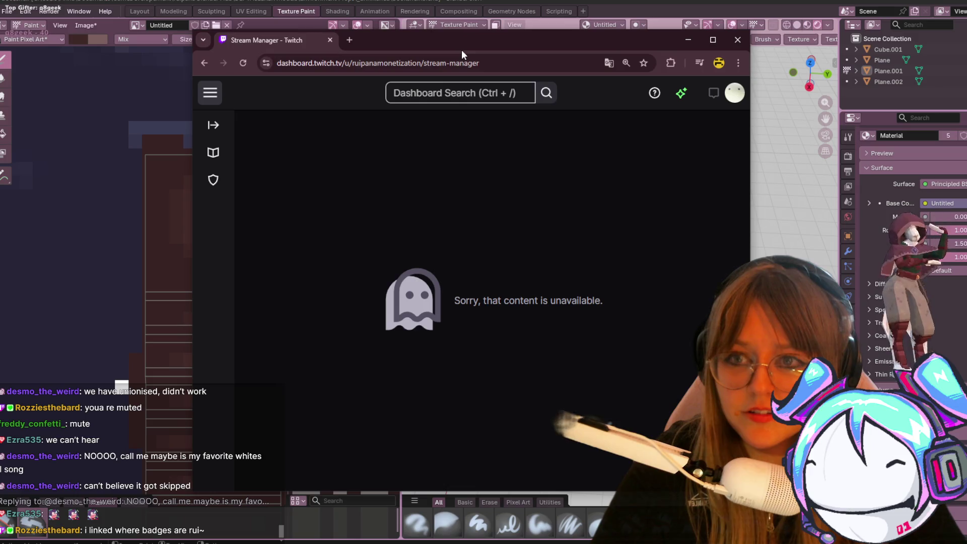
pyautogui.click(738, 40)
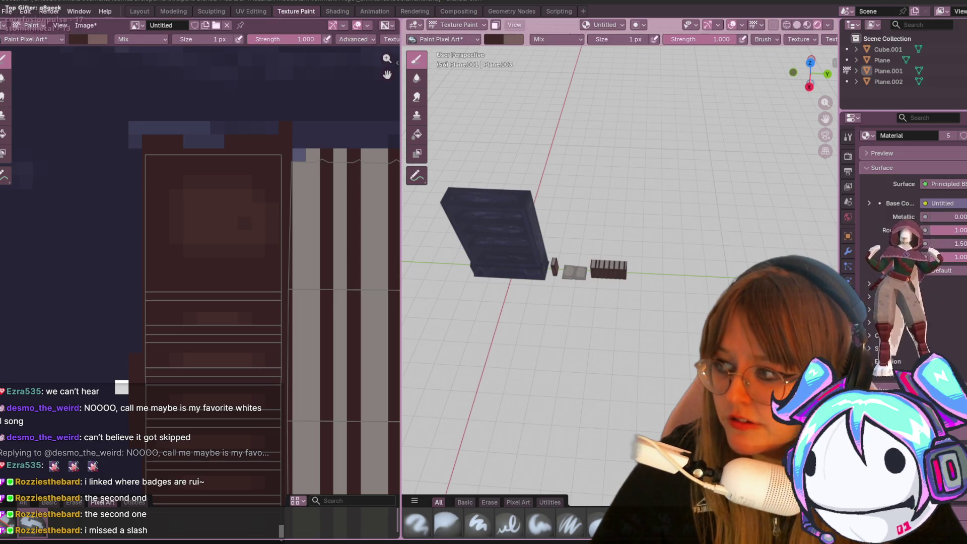
pyautogui.hotkey('alt', 'Tab')
pyautogui.click(209, 268)
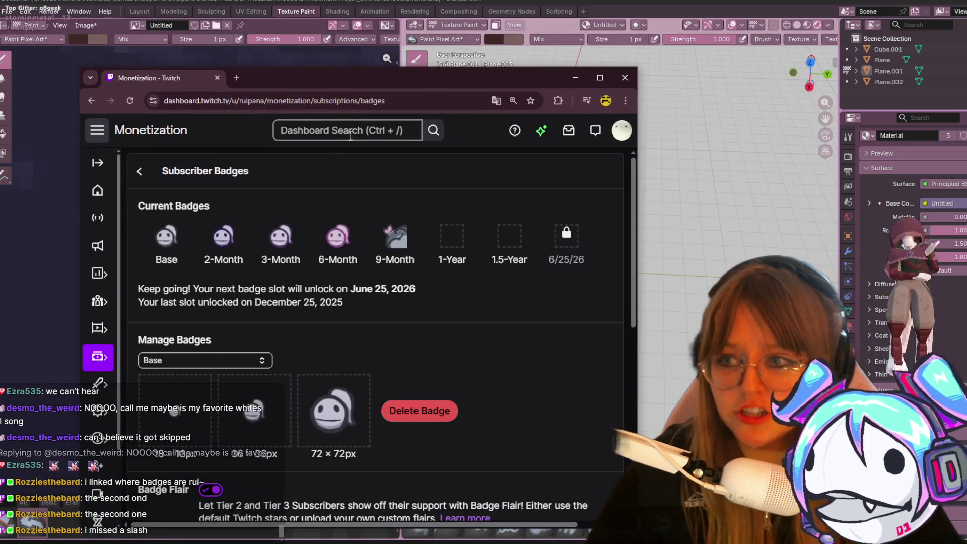
pyautogui.moveTo(443, 84); pyautogui.dragTo(500, 34)
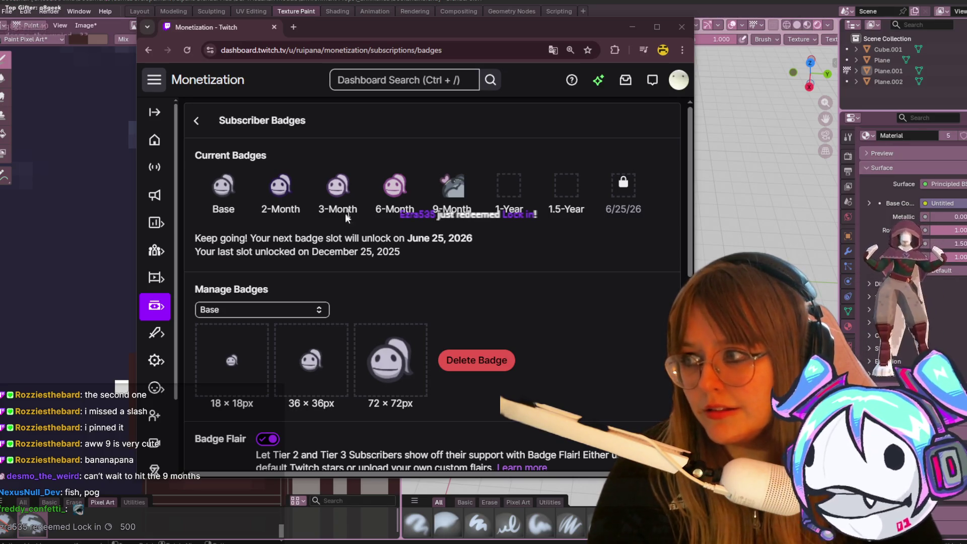
pyautogui.click(681, 27)
pyautogui.moveTo(720, 85)
pyautogui.mouseDown(button='middle')
pyautogui.moveTo(705, 201)
pyautogui.moveTo(520, 231)
pyautogui.moveTo(488, 287)
pyautogui.moveTo(752, 234)
pyautogui.moveTo(468, 183)
pyautogui.moveTo(639, 179)
pyautogui.moveTo(595, 261)
pyautogui.moveTo(543, 280)
pyautogui.moveTo(332, 235)
pyautogui.moveTo(581, 257)
pyautogui.moveTo(629, 321)
pyautogui.moveTo(660, 225)
pyautogui.moveTo(475, 190)
pyautogui.moveTo(557, 216)
pyautogui.moveTo(804, 213)
pyautogui.mouseUp(button='middle')
pyautogui.scroll(-3, 801, 214)
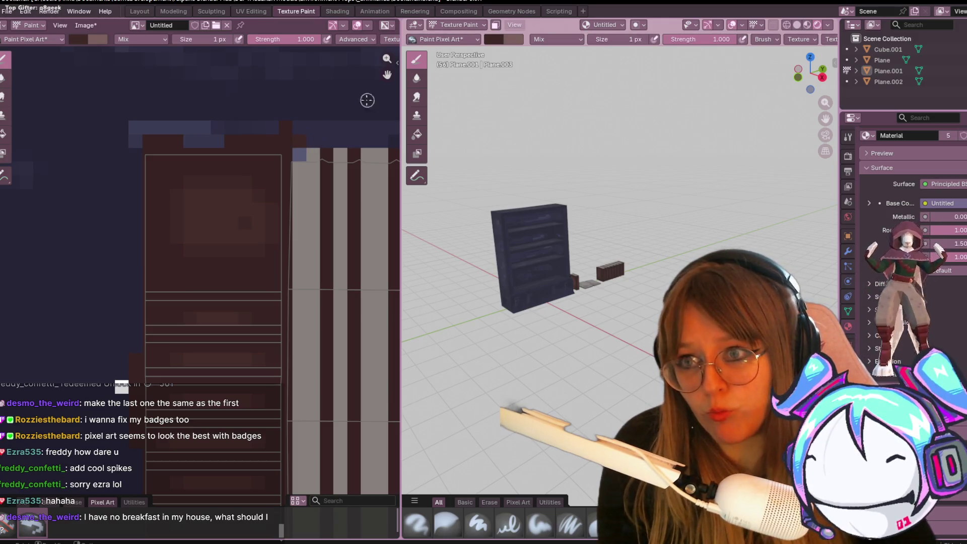
# Step: Paint the pixels along the striped book texture's top row dark
pyautogui.scroll(-2, 329, 147)
pyautogui.moveTo(540, 123); pyautogui.dragTo(619, 212, button='middle')
pyautogui.scroll(8, 619, 212)
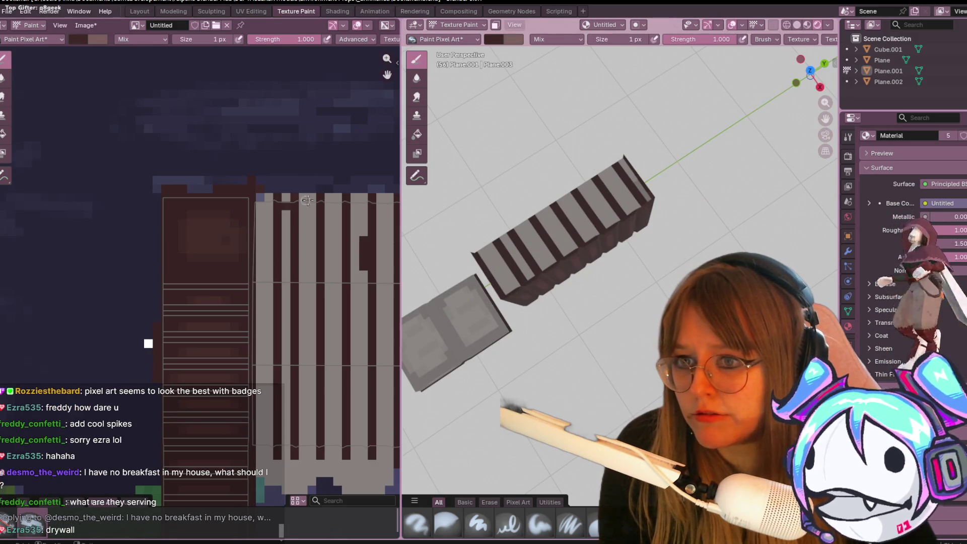
pyautogui.moveTo(297, 193); pyautogui.dragTo(384, 200)
pyautogui.moveTo(554, 151); pyautogui.dragTo(602, 37, button='middle')
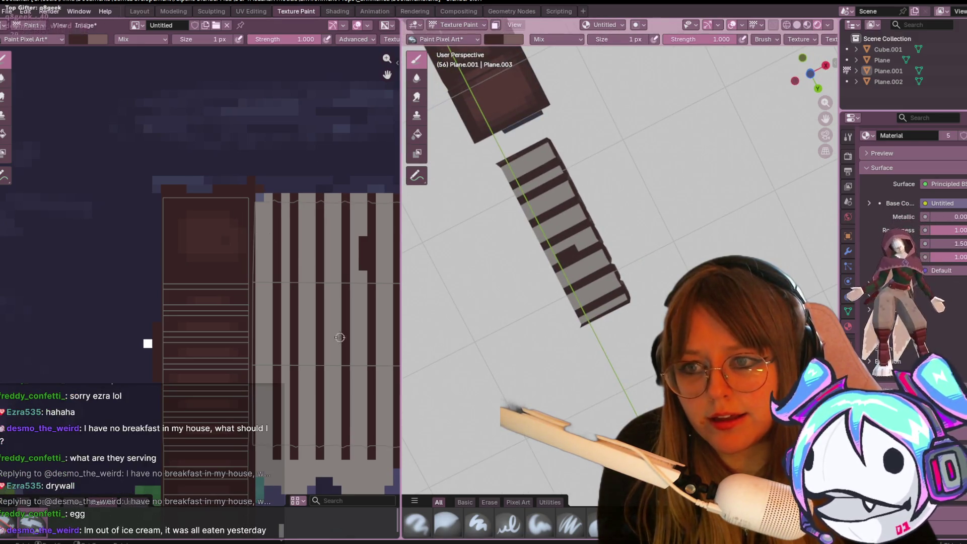
# Step: Paint over the stray dark block on the stripes with the light colour, then open Steam
pyautogui.moveTo(340, 342); pyautogui.dragTo(184, 221, button='middle')
pyautogui.scroll(-1, 184, 222)
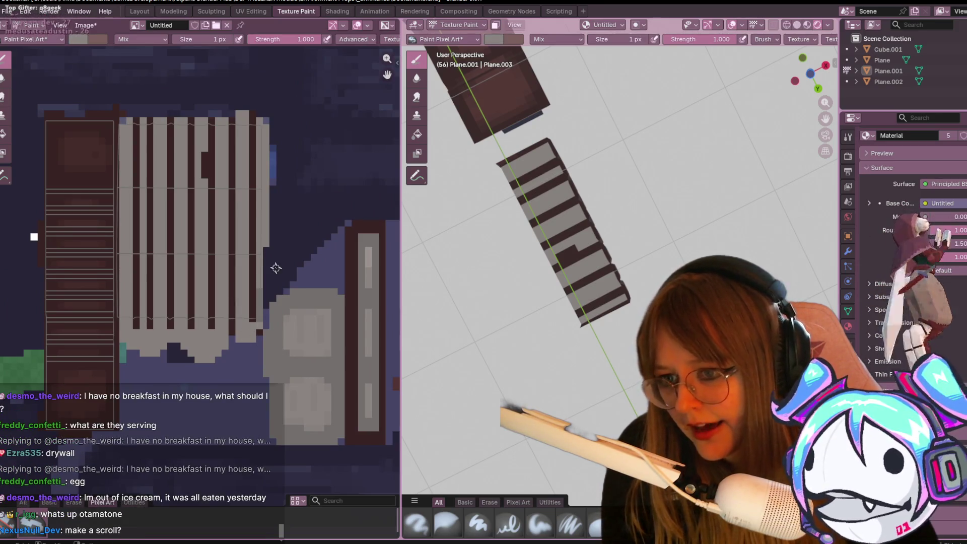
pyautogui.scroll(3, 213, 151)
pyautogui.moveTo(213, 151); pyautogui.dragTo(223, 219, button='middle')
pyautogui.moveTo(225, 50); pyautogui.dragTo(227, 151)
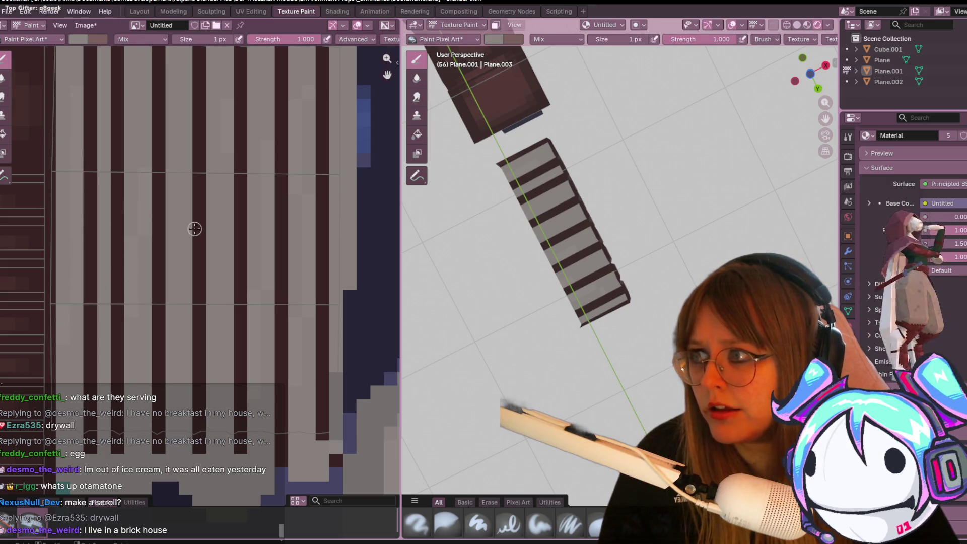
pyautogui.scroll(-2, 302, 192)
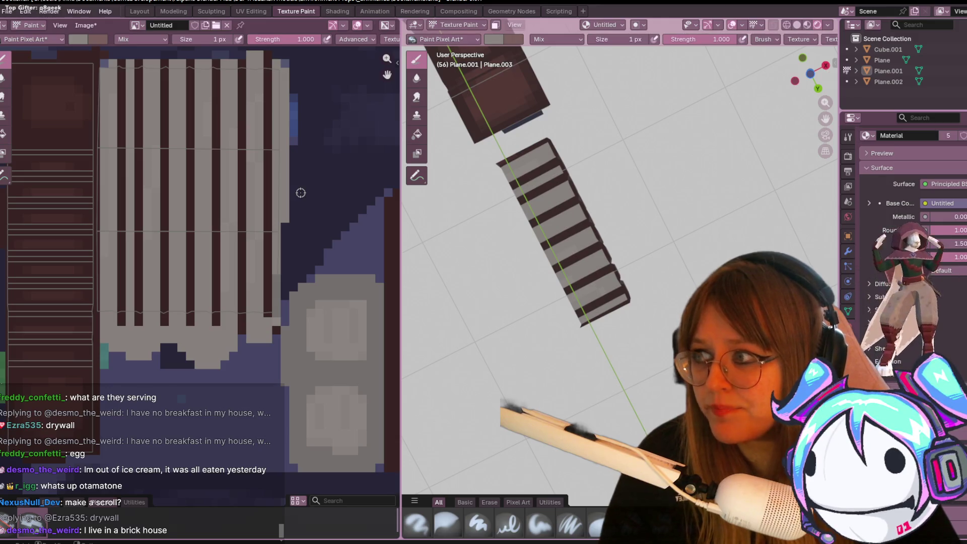
pyautogui.scroll(-2, 303, 193)
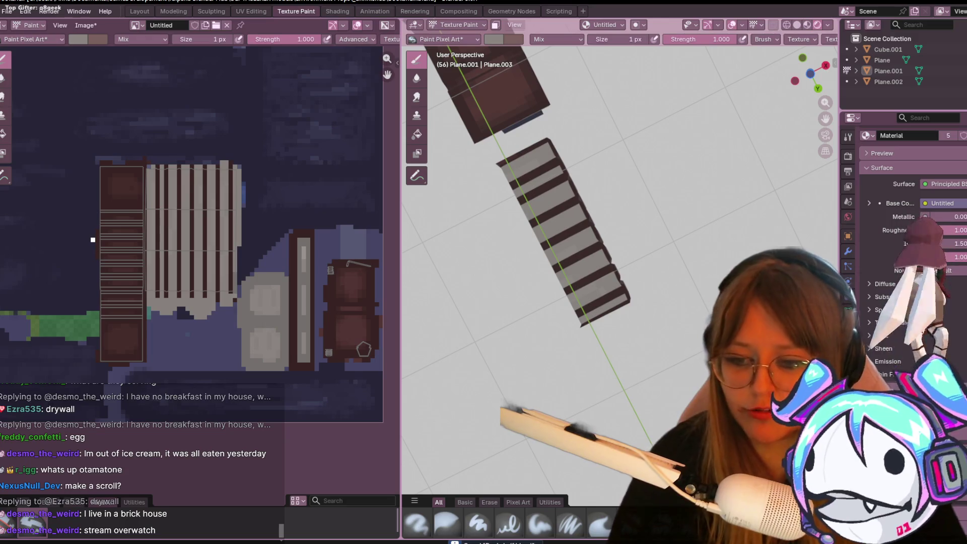
pyautogui.click(608, 538)
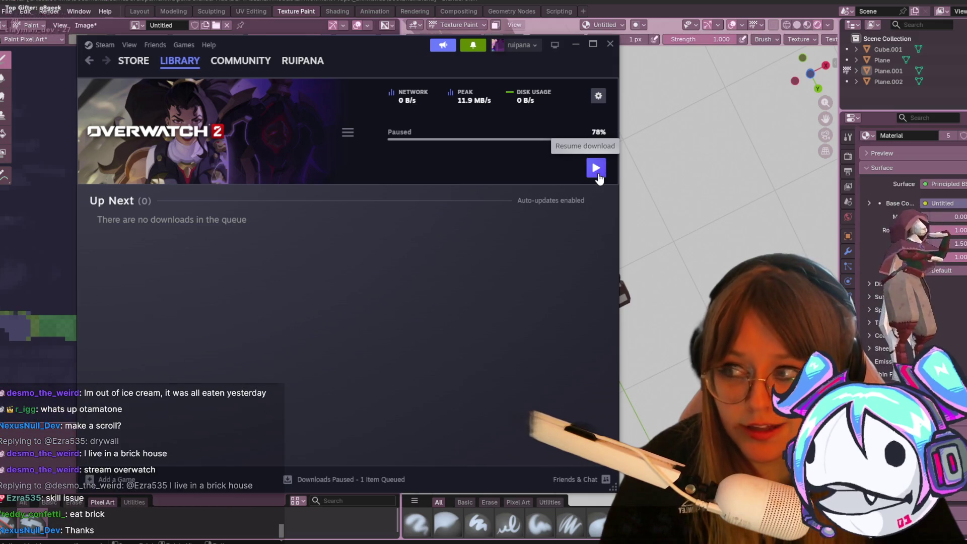
# Step: Close Steam and inspect the striped book props from top and left views
pyautogui.click(610, 44)
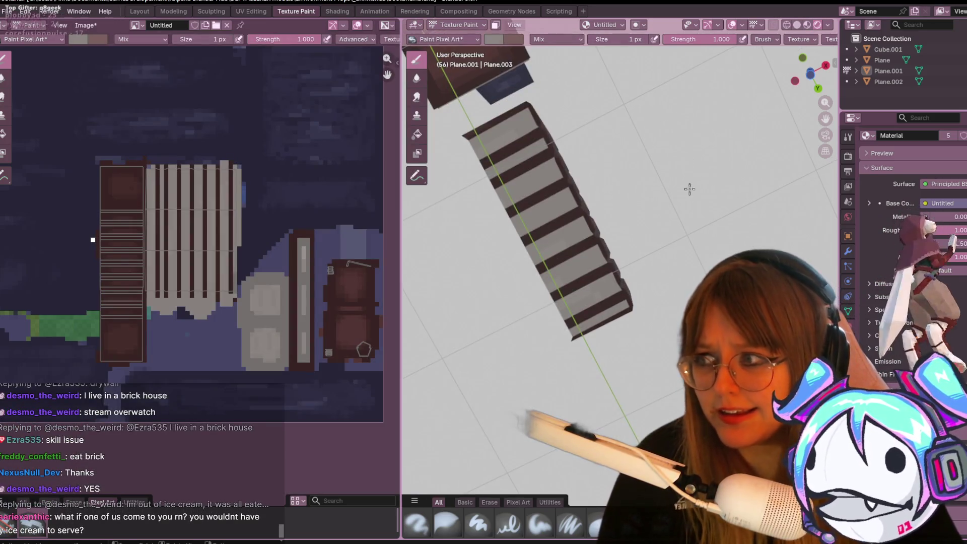
pyautogui.moveTo(529, 191)
pyautogui.mouseDown(button='middle')
pyautogui.moveTo(574, 136)
pyautogui.moveTo(572, 212)
pyautogui.moveTo(592, 374)
pyautogui.moveTo(643, 270)
pyautogui.moveTo(604, 355)
pyautogui.moveTo(533, 297)
pyautogui.mouseUp(button='middle')
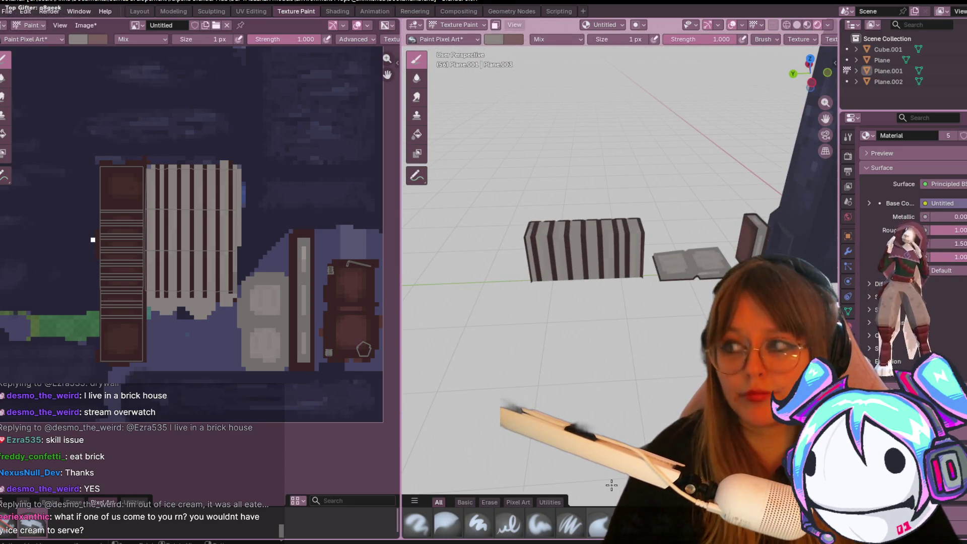
pyautogui.scroll(-2, 624, 230)
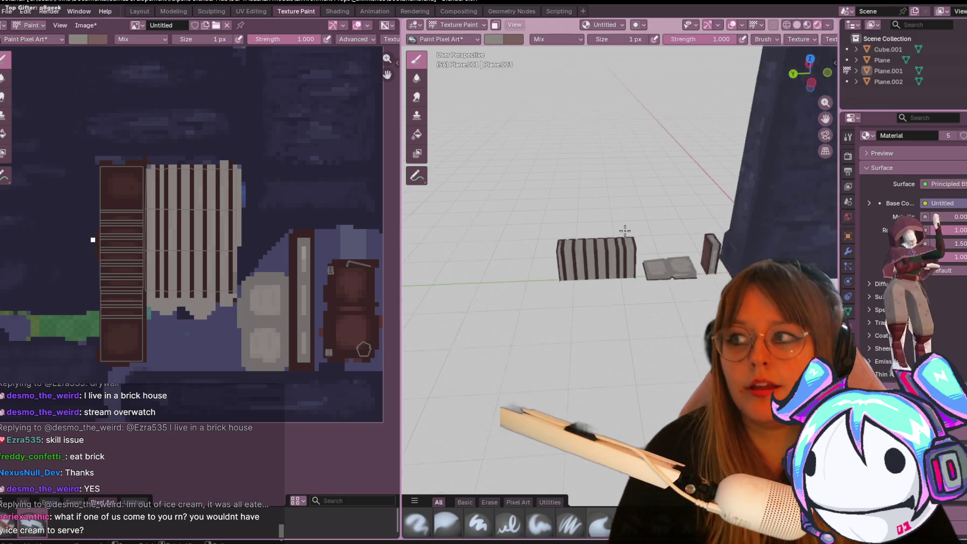
pyautogui.scroll(-2, 625, 230)
pyautogui.moveTo(644, 256)
pyautogui.mouseDown(button='middle')
pyautogui.moveTo(656, 225)
pyautogui.moveTo(647, 173)
pyautogui.moveTo(591, 182)
pyautogui.moveTo(644, 142)
pyautogui.moveTo(676, 177)
pyautogui.moveTo(587, 216)
pyautogui.moveTo(635, 206)
pyautogui.moveTo(467, 233)
pyautogui.moveTo(621, 157)
pyautogui.moveTo(634, 253)
pyautogui.mouseUp(button='middle')
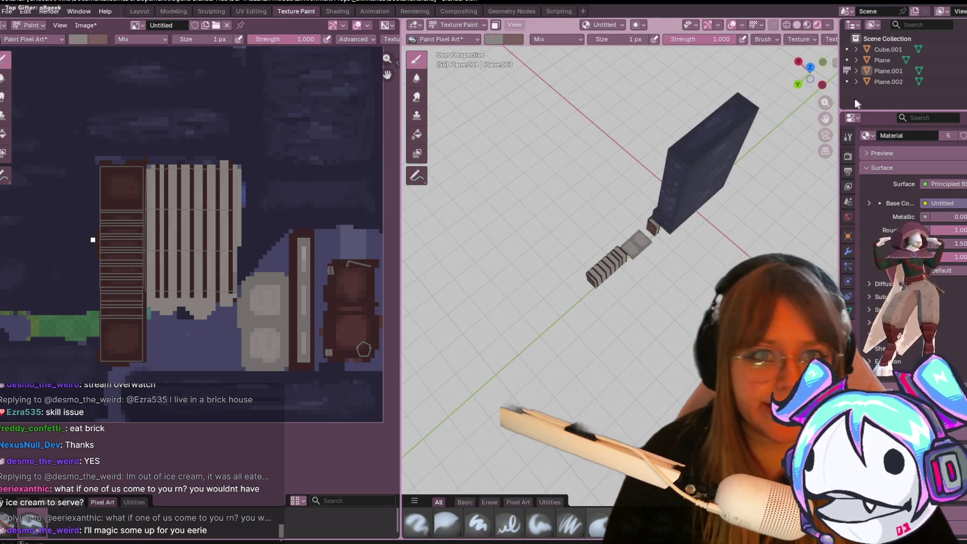
pyautogui.click(810, 67)
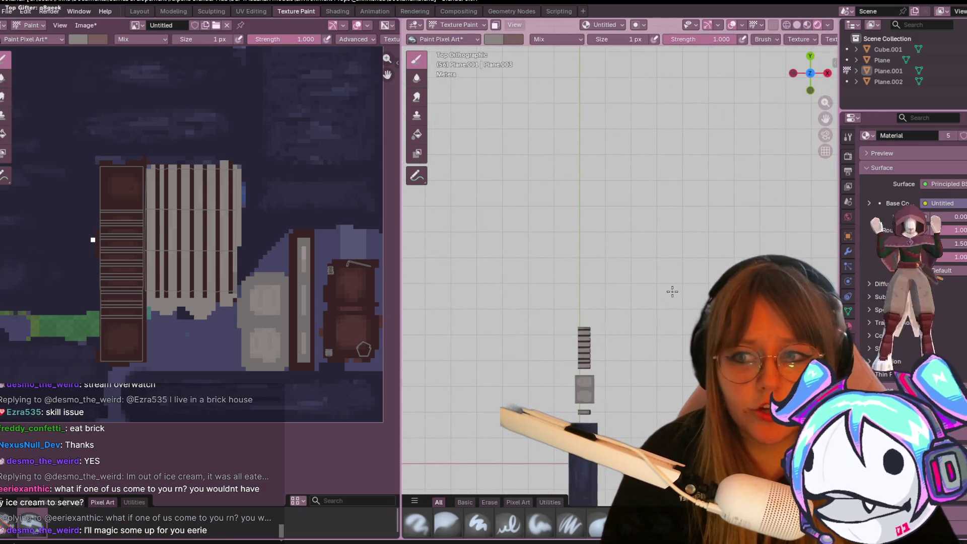
pyautogui.scroll(-4, 238, 240)
pyautogui.scroll(2, 239, 240)
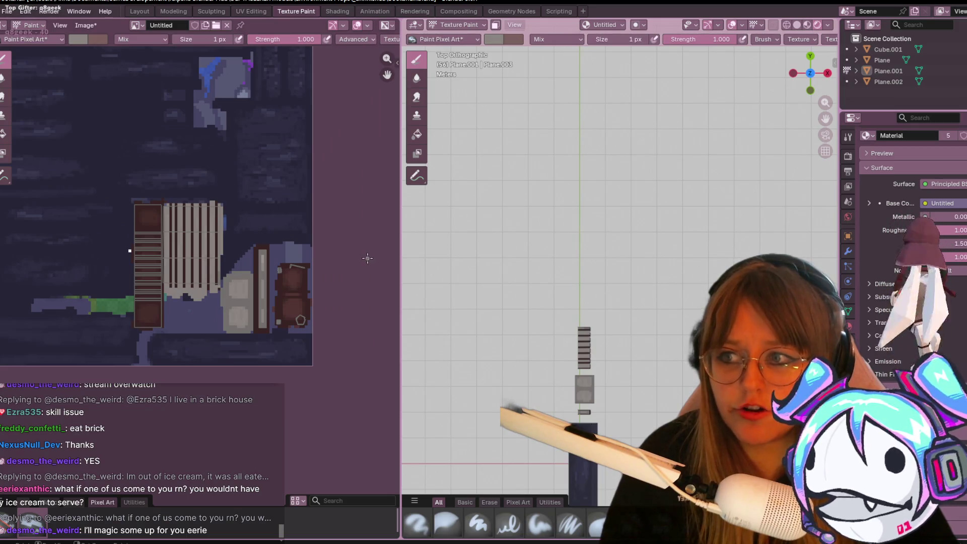
pyautogui.keyDown('shift'); pyautogui.moveTo(499, 237); pyautogui.dragTo(440, 134, button='middle'); pyautogui.keyUp('shift')
pyautogui.scroll(2, 568, 262)
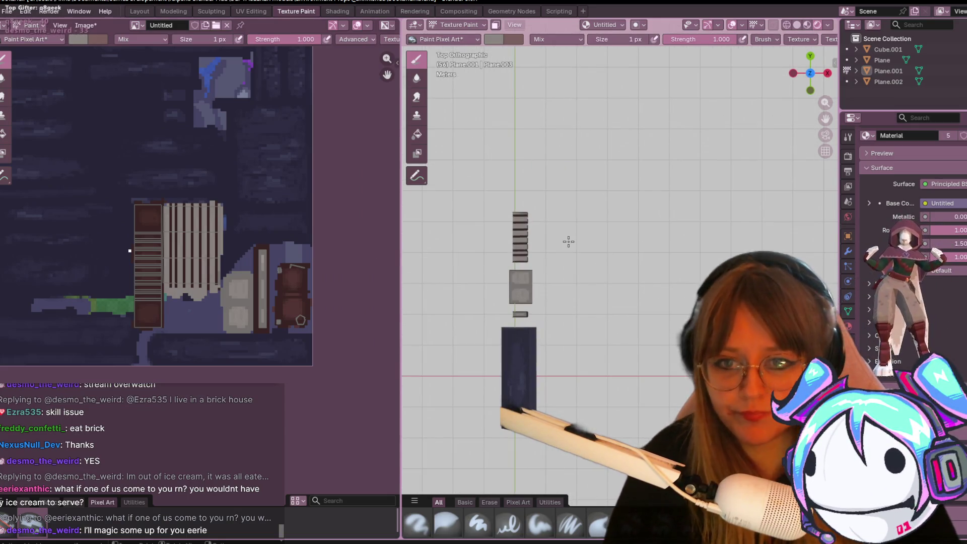
pyautogui.click(793, 74)
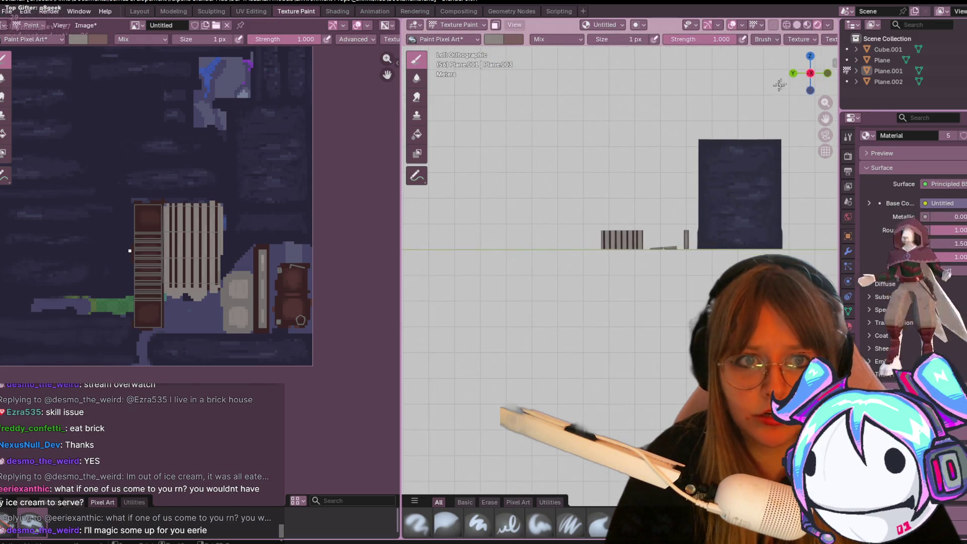
# Step: In the Layout workspace, deselect everything and open the Shift+A Mesh submenu
pyautogui.click(139, 11)
pyautogui.scroll(3, 446, 245)
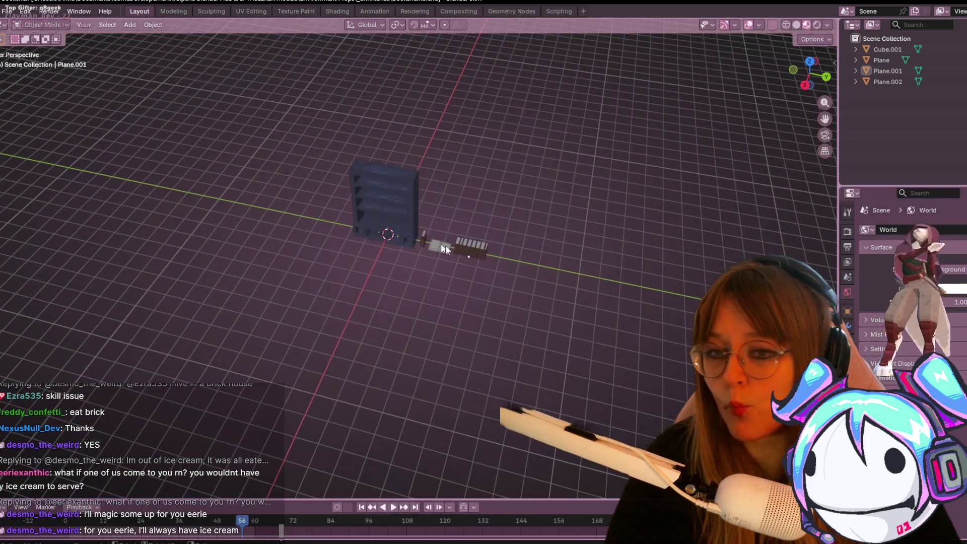
pyautogui.click(482, 255)
pyautogui.moveTo(433, 244); pyautogui.dragTo(611, 204, button='middle')
pyautogui.click(612, 204)
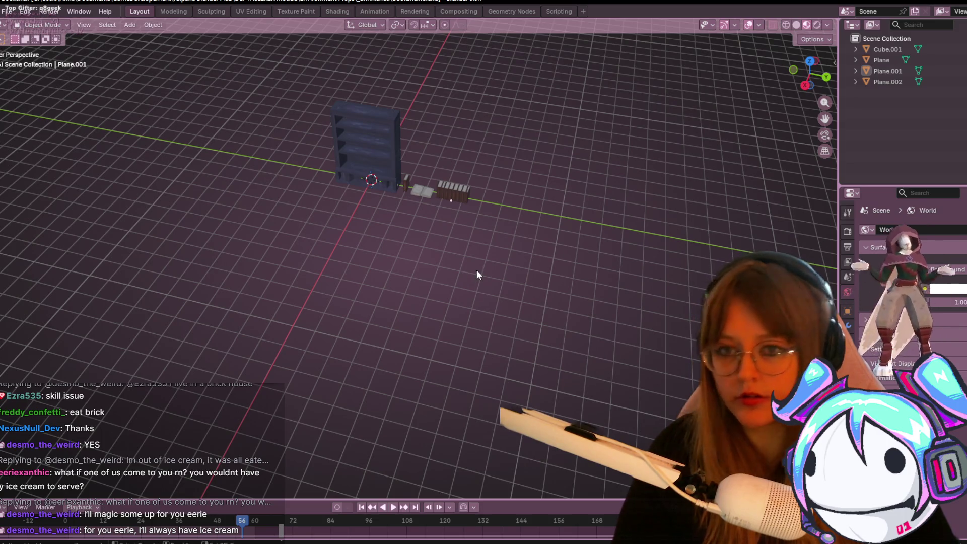
pyautogui.hotkey('shift', 'a')
pyautogui.moveTo(476, 270)
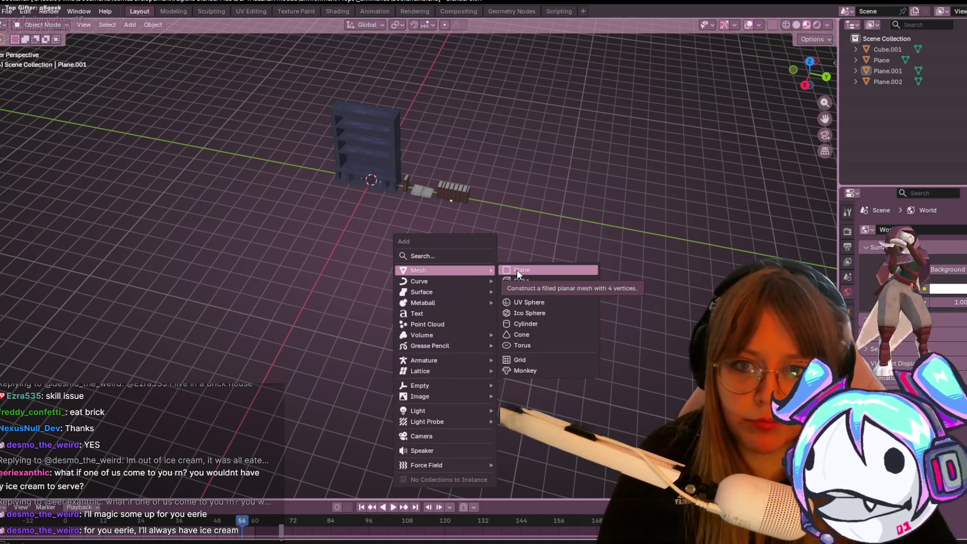
# Step: Add a plane, view it from the top, and shrink it to 0.134 scale
pyautogui.click(516, 270)
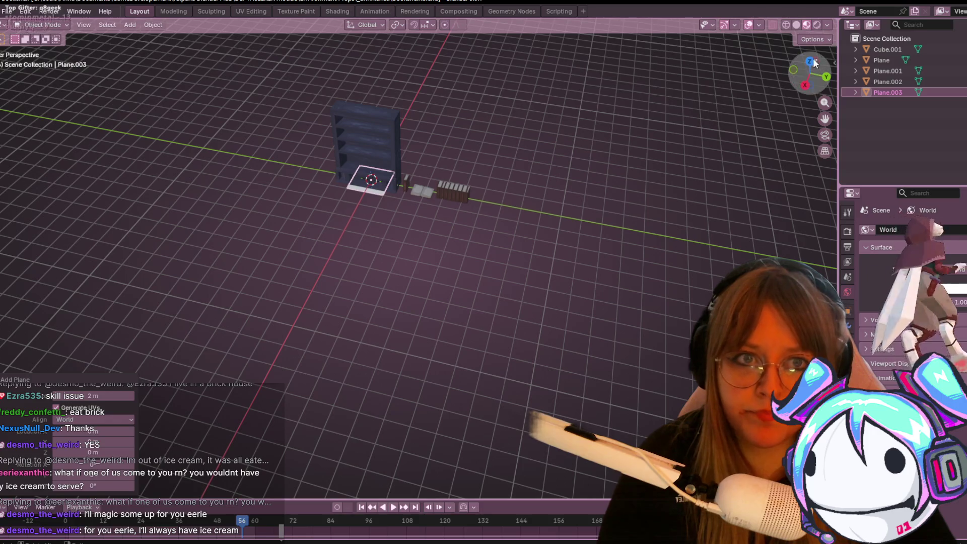
pyautogui.click(811, 62)
pyautogui.scroll(3, 460, 151)
pyautogui.moveTo(460, 151)
pyautogui.keyDown('shift'); pyautogui.mouseDown(button='middle')
pyautogui.moveTo(525, 480)
pyautogui.moveTo(574, 485)
pyautogui.moveTo(537, 449)
pyautogui.mouseUp(button='middle'); pyautogui.keyUp('shift')
pyautogui.press('g')
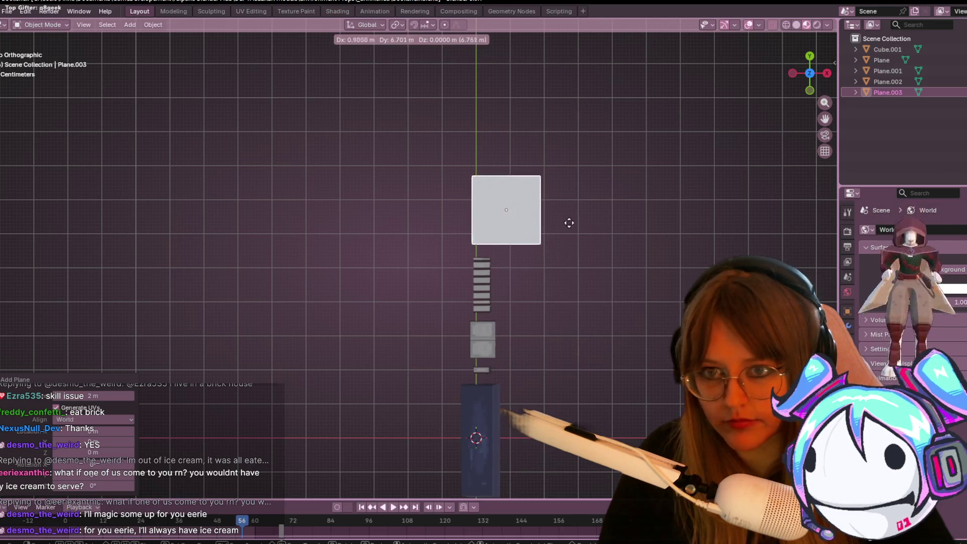
pyautogui.click(552, 214)
pyautogui.press('s')
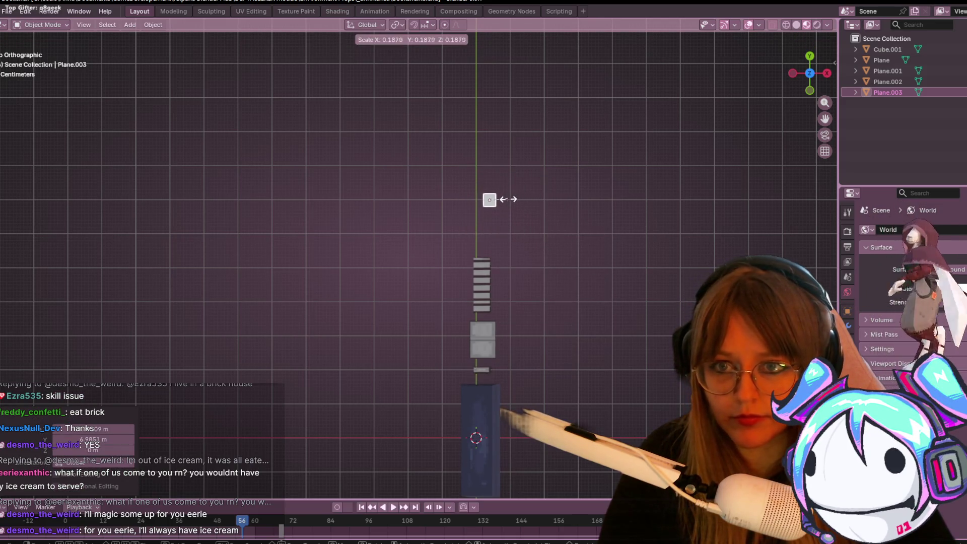
pyautogui.click(496, 198)
pyautogui.scroll(3, 598, 169)
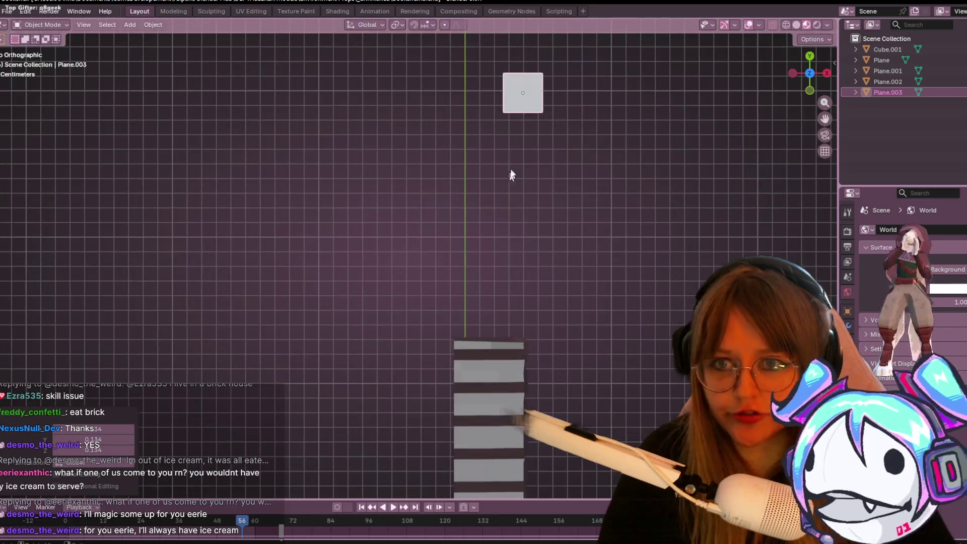
# Step: Move the plane to sit just above the shelf row
pyautogui.hotkey('shift', 'g')
pyautogui.hotkey('shift', 'g')
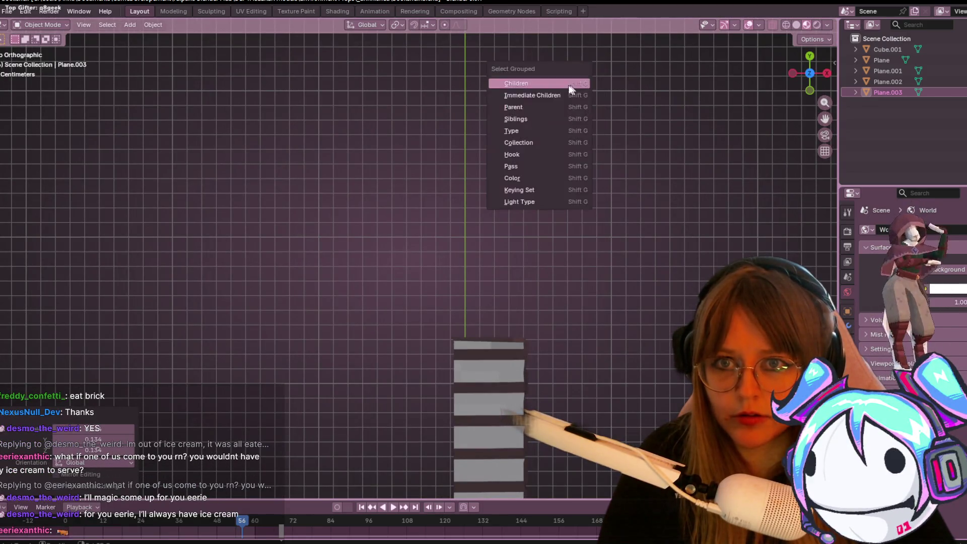
pyautogui.press('Escape')
pyautogui.press('g')
pyautogui.click(549, 250)
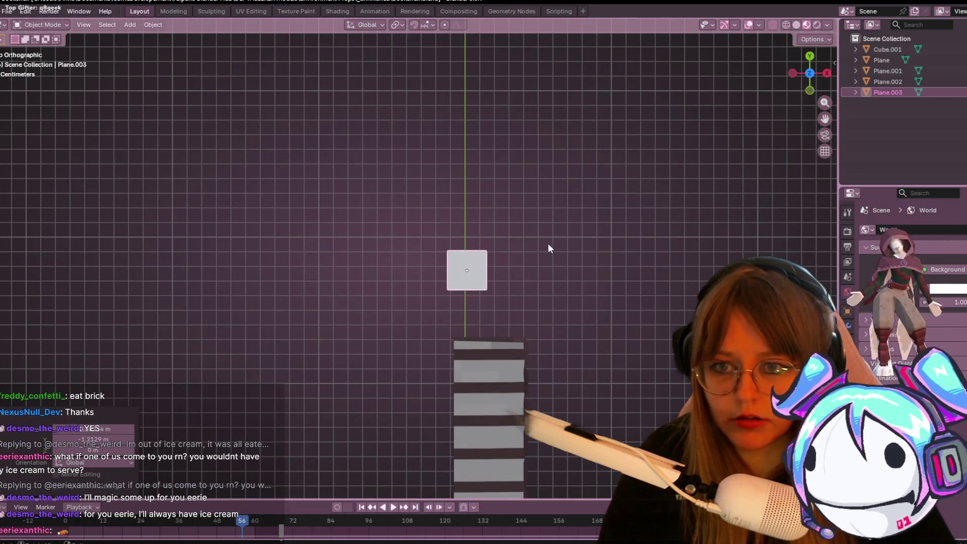
pyautogui.keyDown('shift'); pyautogui.scroll(1, 570, 242); pyautogui.keyUp('shift')
pyautogui.press('g')
pyautogui.click(530, 256)
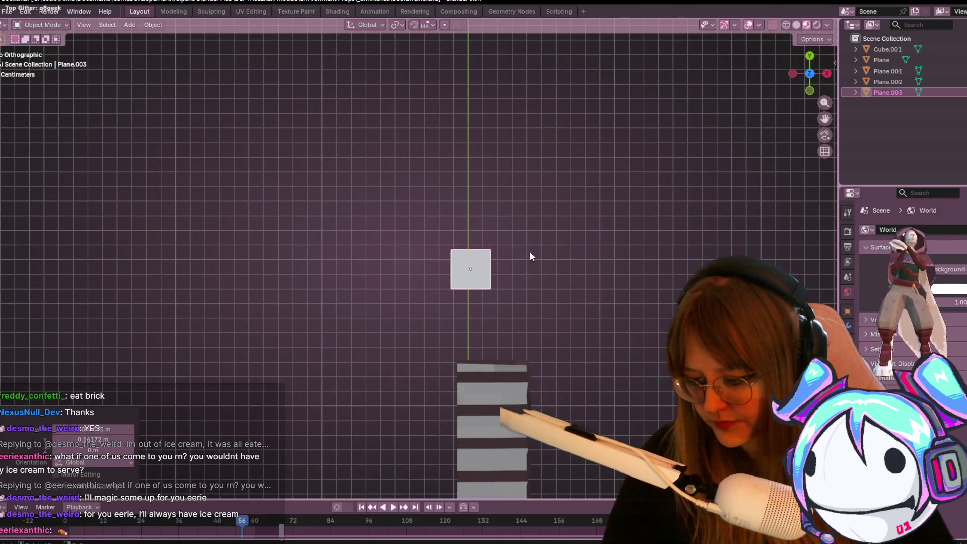
# Step: Stretch the plane to double height on Y, rescale to 0.761, then make it taller
pyautogui.press('s')
pyautogui.press('y')
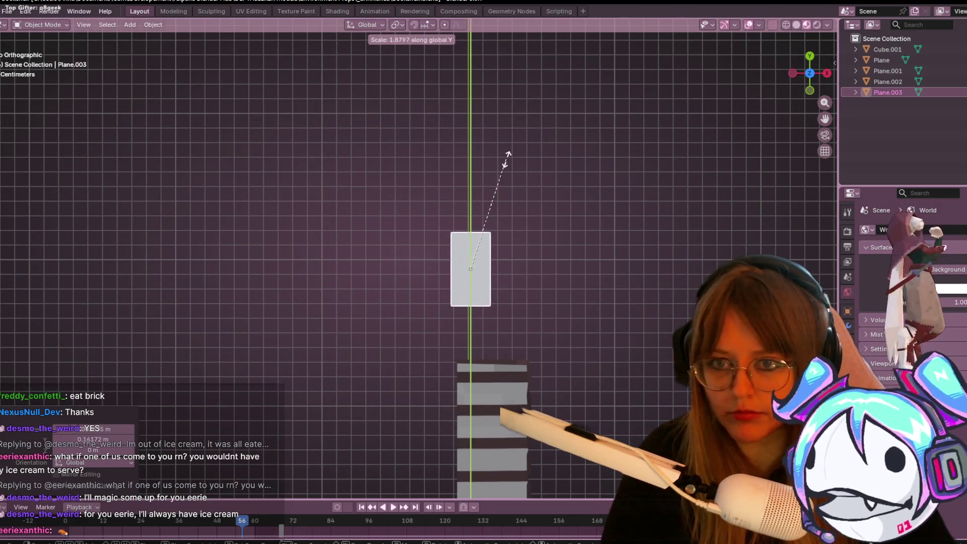
pyautogui.click(529, 147)
pyautogui.keyDown('ctrl'); pyautogui.hscroll(-1, 604, 257); pyautogui.keyUp('ctrl')
pyautogui.press('s')
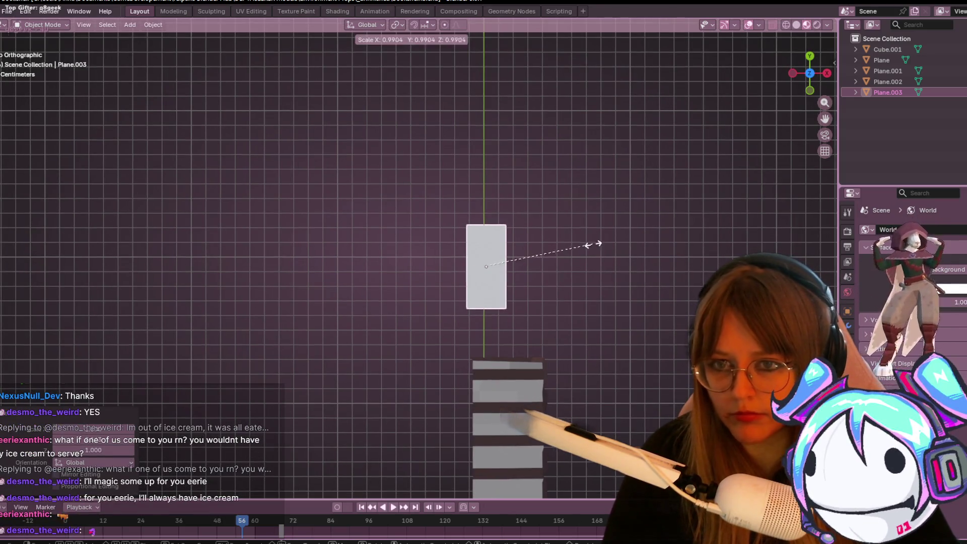
pyautogui.click(568, 244)
pyautogui.press('s')
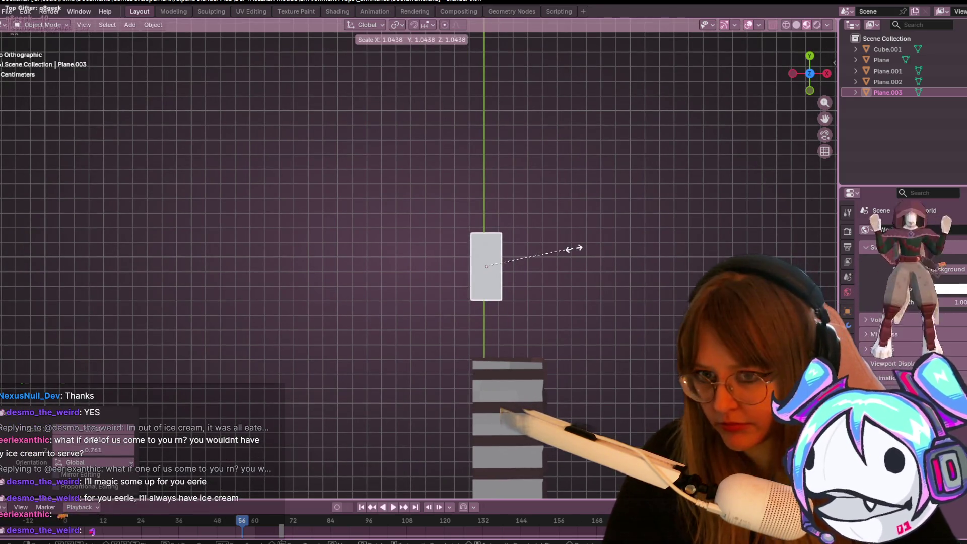
pyautogui.click(573, 248)
pyautogui.press('s')
pyautogui.press('y')
pyautogui.click(615, 218)
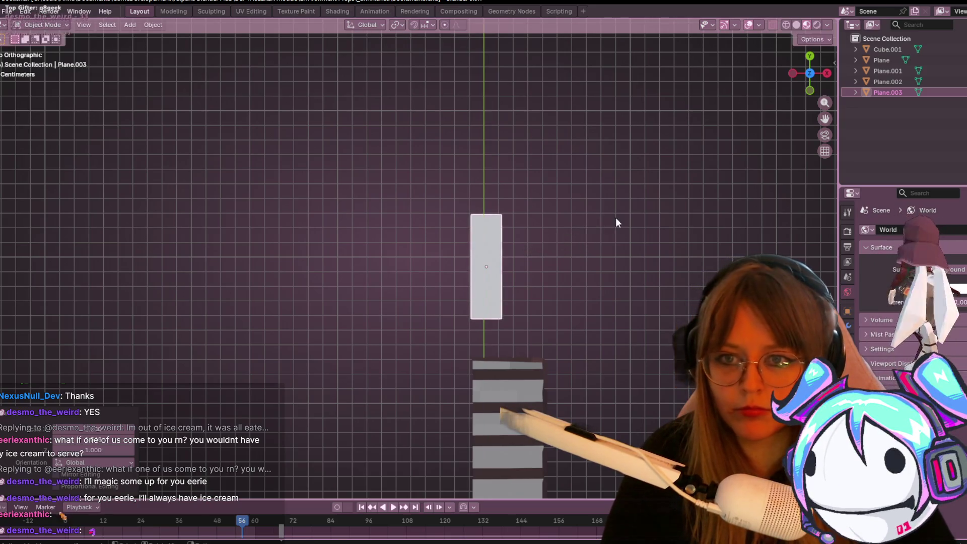
pyautogui.click(828, 73)
pyautogui.scroll(2, 550, 264)
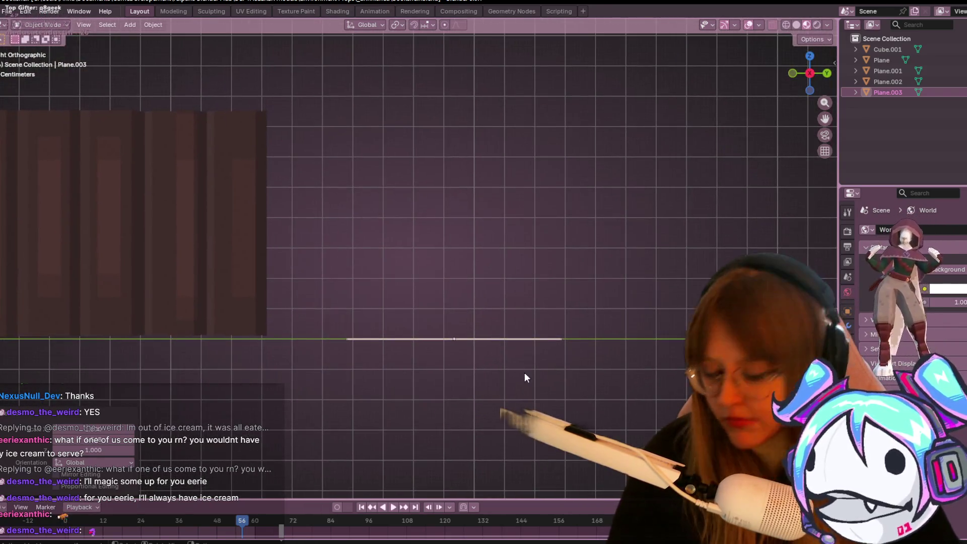
# Step: Extrude the plane upward in Edit Mode into a block
pyautogui.press('Tab')
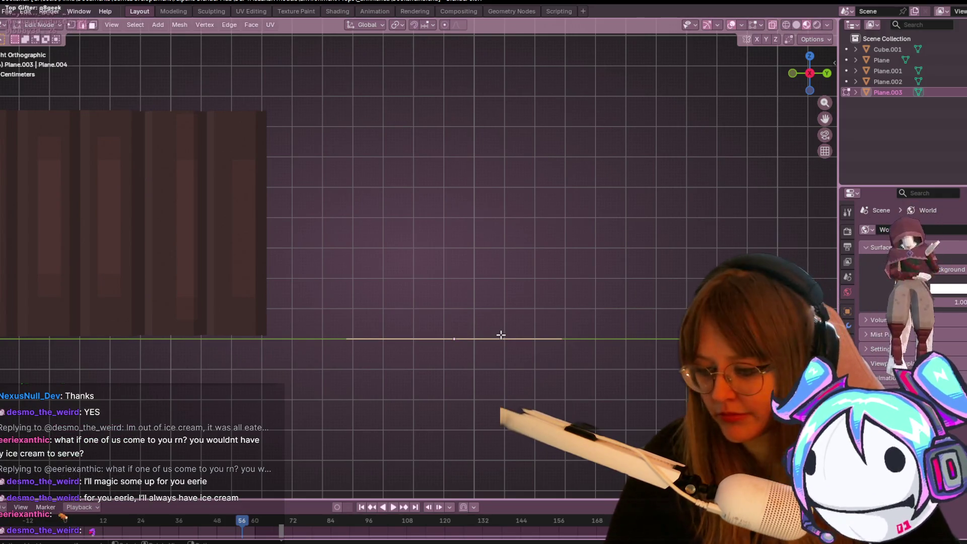
pyautogui.press('e')
pyautogui.click(516, 298)
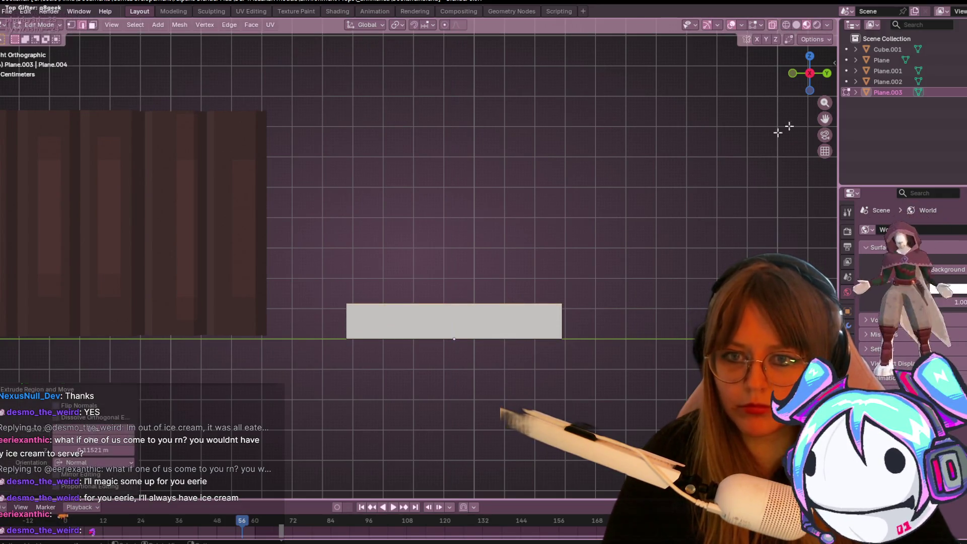
# Step: Switch to Back view with X-ray solid shading and start a loop cut on the block
pyautogui.click(827, 73)
pyautogui.scroll(2, 558, 205)
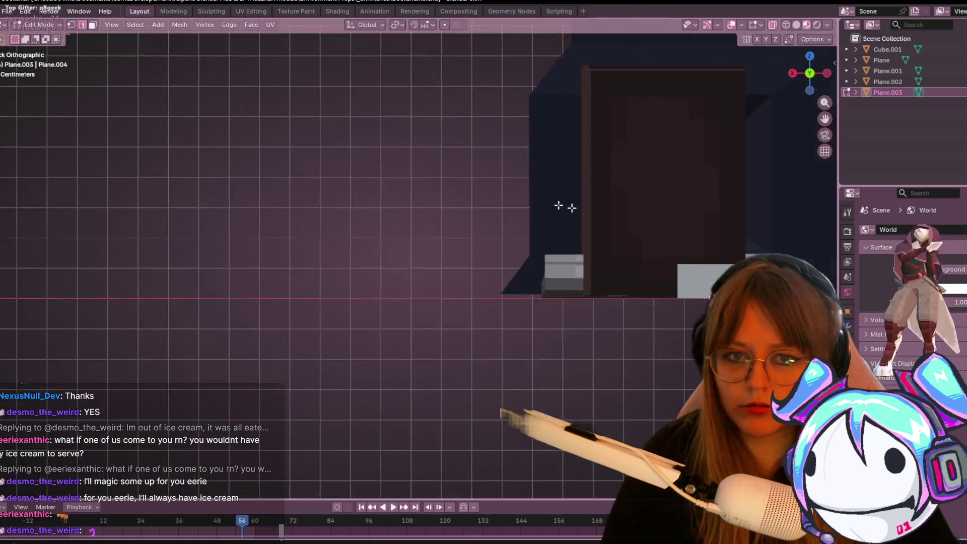
pyautogui.keyDown('shift'); pyautogui.moveTo(559, 205); pyautogui.dragTo(371, 235, button='middle'); pyautogui.keyUp('shift')
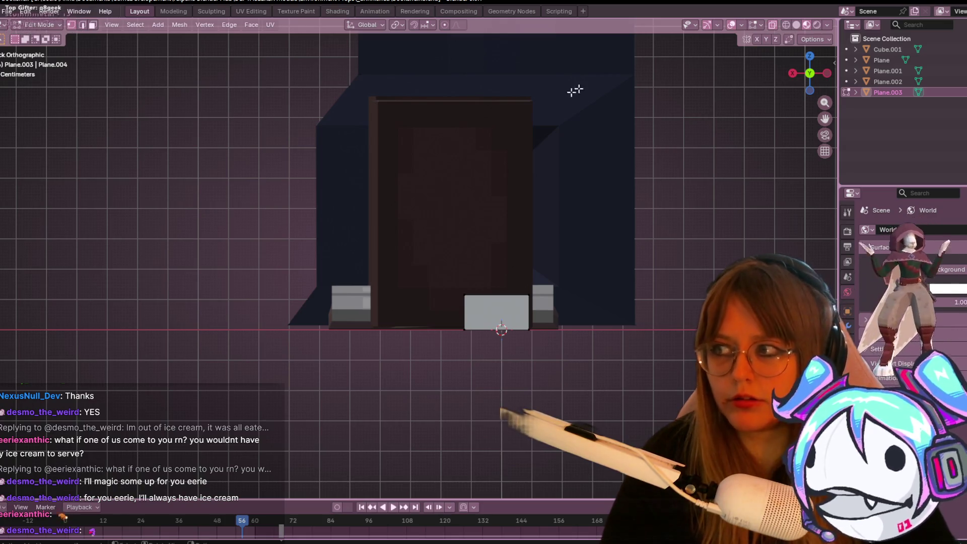
pyautogui.moveTo(329, 439)
pyautogui.mouseDown(button='middle')
pyautogui.moveTo(531, 386)
pyautogui.moveTo(580, 363)
pyautogui.mouseUp(button='middle')
pyautogui.click(809, 76)
pyautogui.click(796, 25)
pyautogui.moveTo(739, 107)
pyautogui.keyDown('shift'); pyautogui.mouseDown(button='middle')
pyautogui.moveTo(598, 284)
pyautogui.moveTo(359, 204)
pyautogui.mouseUp(button='middle'); pyautogui.keyUp('shift')
pyautogui.hotkey('ctrl', 'r')
# Step: Place the centred loop cut, then slide and scale the left edge inward
pyautogui.click(402, 211)
pyautogui.rightClick(402, 211)
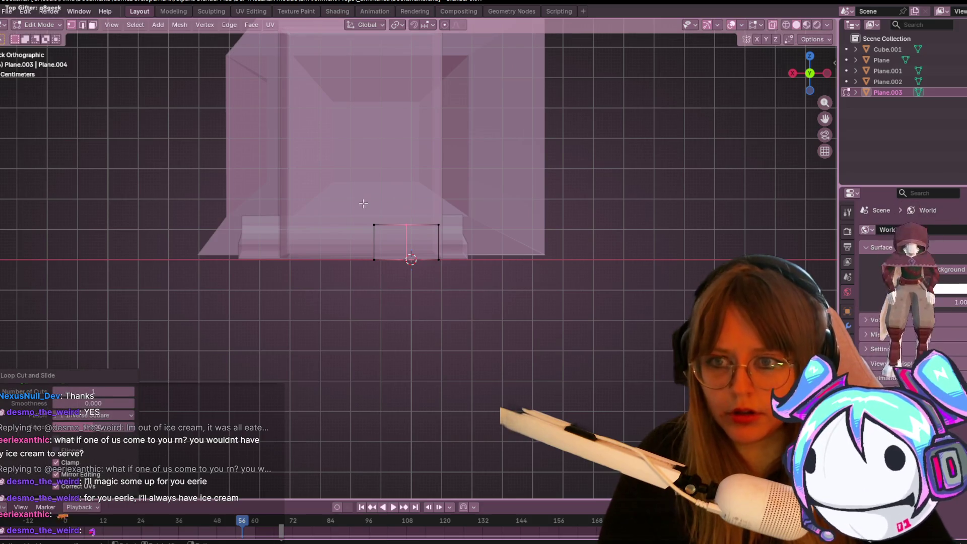
pyautogui.click(401, 251)
pyautogui.press('g')
pyautogui.press('g')
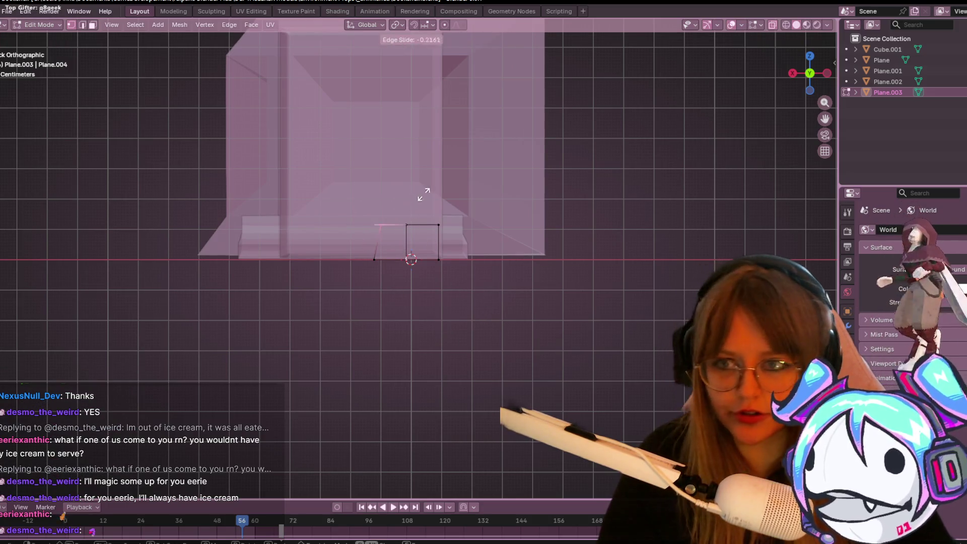
pyautogui.click(438, 197)
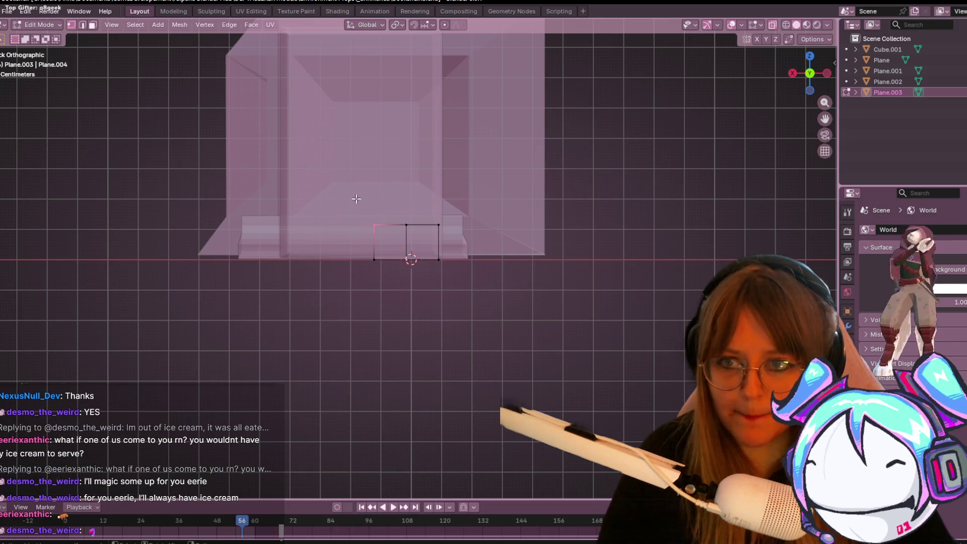
pyautogui.press('s')
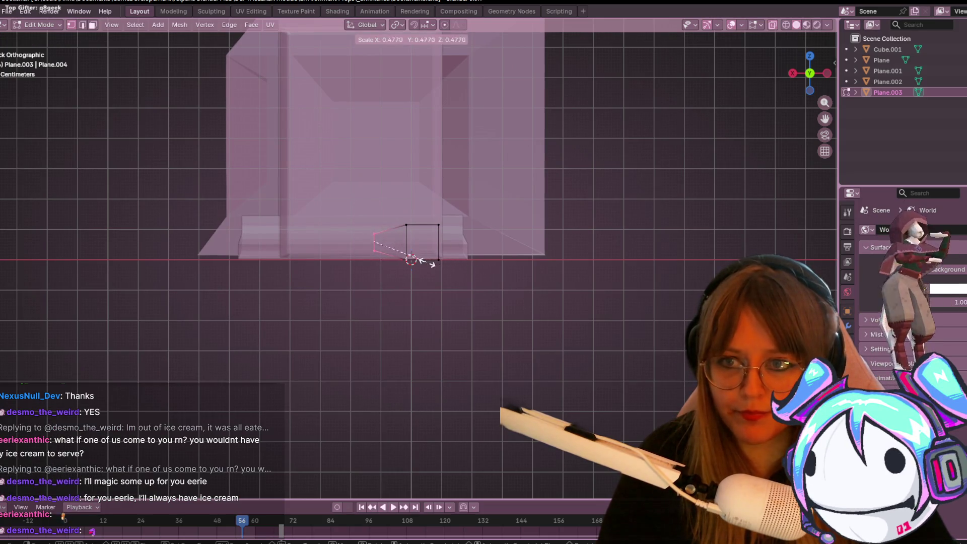
pyautogui.click(431, 264)
pyautogui.press('g')
pyautogui.click(447, 263)
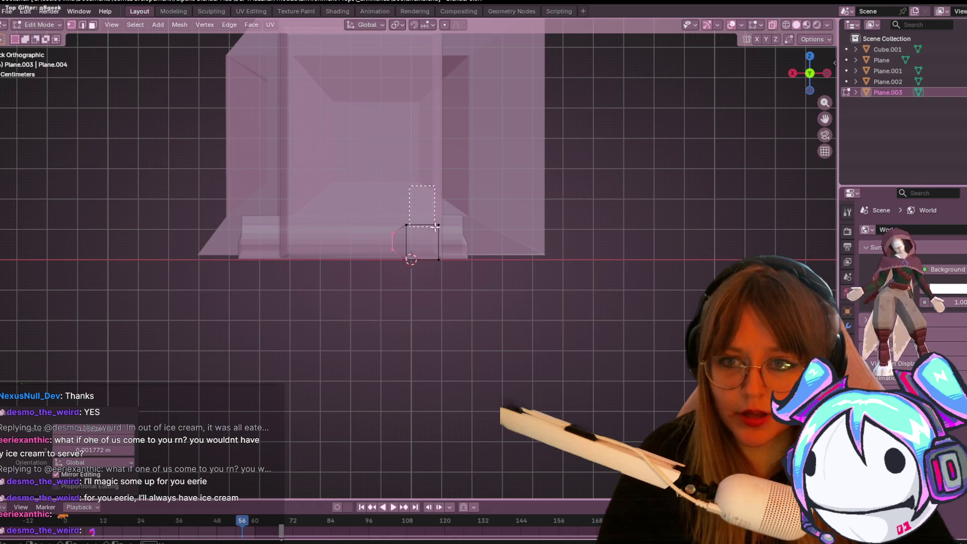
# Step: Move the right edge left and scale it to 0.437
pyautogui.moveTo(436, 226); pyautogui.dragTo(480, 320)
pyautogui.press('g')
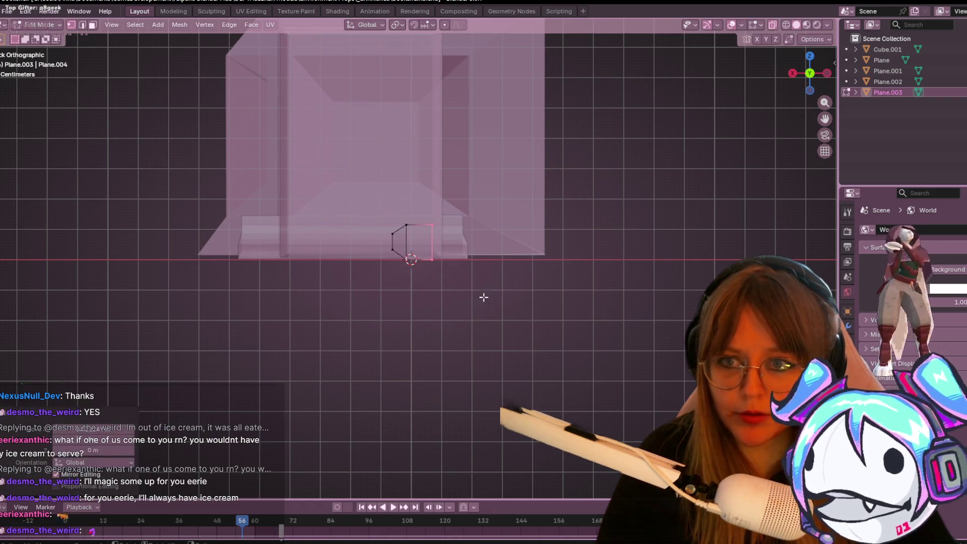
pyautogui.click(494, 298)
pyautogui.press('s')
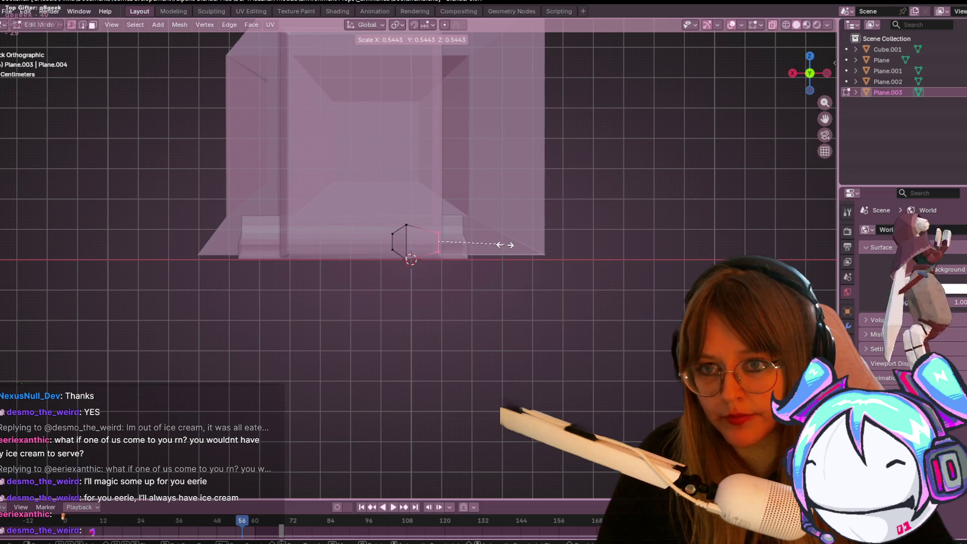
pyautogui.click(485, 232)
pyautogui.press('g')
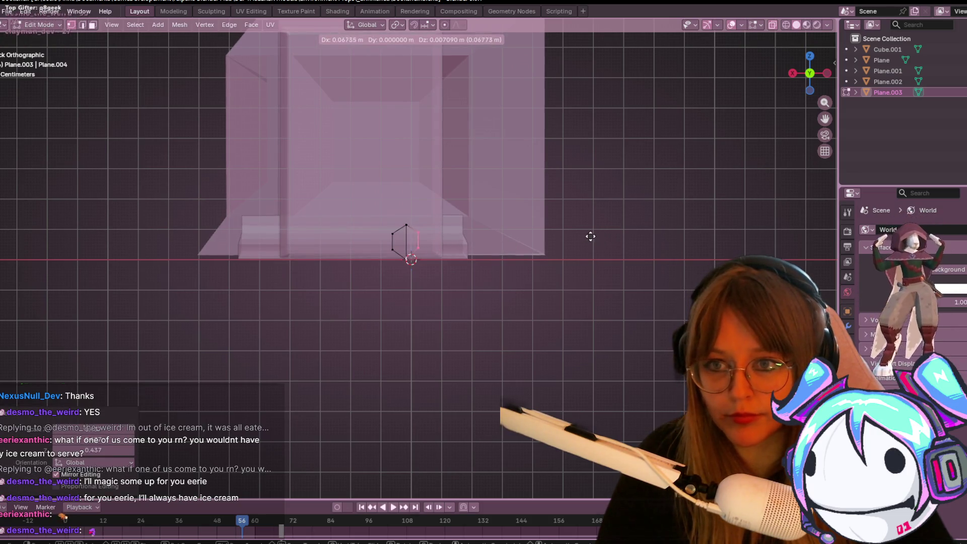
pyautogui.click(592, 237)
pyautogui.moveTo(592, 236)
pyautogui.mouseDown(button='middle')
pyautogui.moveTo(586, 221)
pyautogui.moveTo(620, 257)
pyautogui.moveTo(657, 248)
pyautogui.moveTo(671, 283)
pyautogui.moveTo(589, 310)
pyautogui.moveTo(533, 247)
pyautogui.mouseUp(button='middle')
# Step: In top view, move the side vertices up and down to square off the strip's top and bottom
pyautogui.click(810, 67)
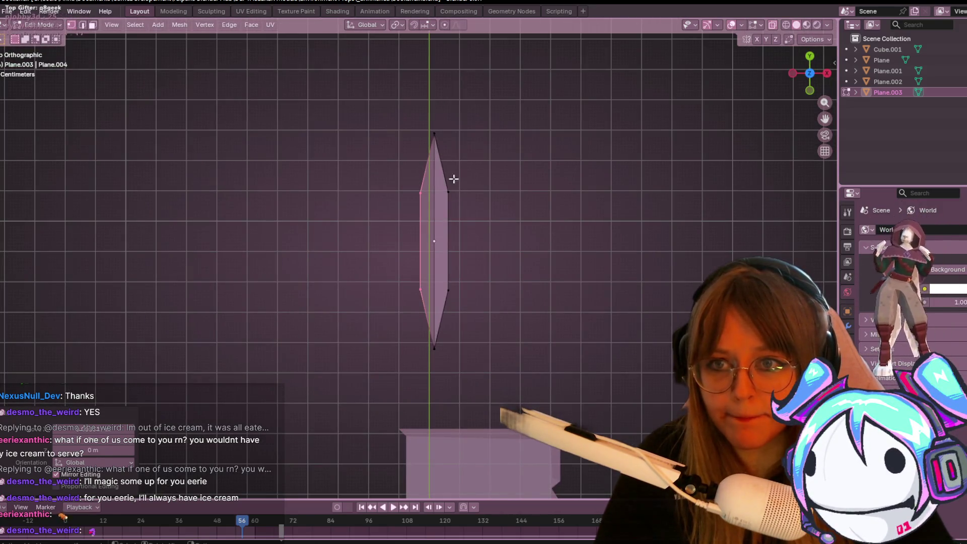
pyautogui.moveTo(421, 200); pyautogui.dragTo(422, 200)
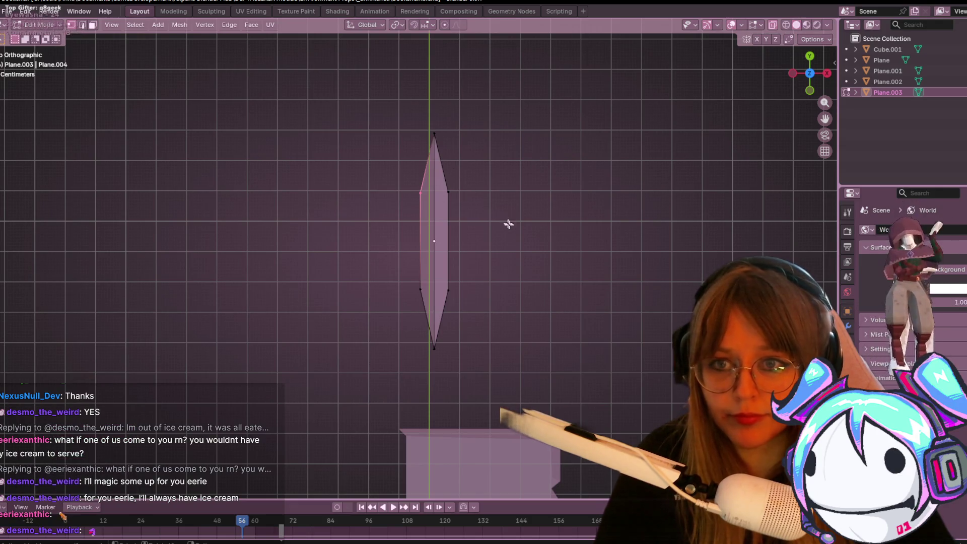
pyautogui.scroll(2, 528, 211)
pyautogui.keyDown('shift'); pyautogui.moveTo(529, 211); pyautogui.dragTo(504, 285, button='middle'); pyautogui.keyUp('shift')
pyautogui.press('g')
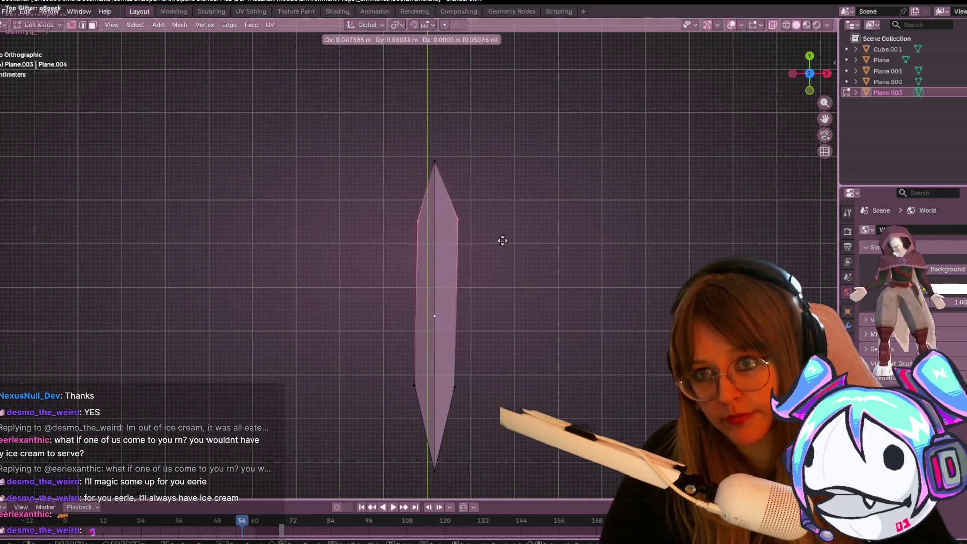
pyautogui.click(496, 181)
pyautogui.keyDown('shift'); pyautogui.moveTo(516, 311); pyautogui.dragTo(493, 258, button='middle'); pyautogui.keyUp('shift')
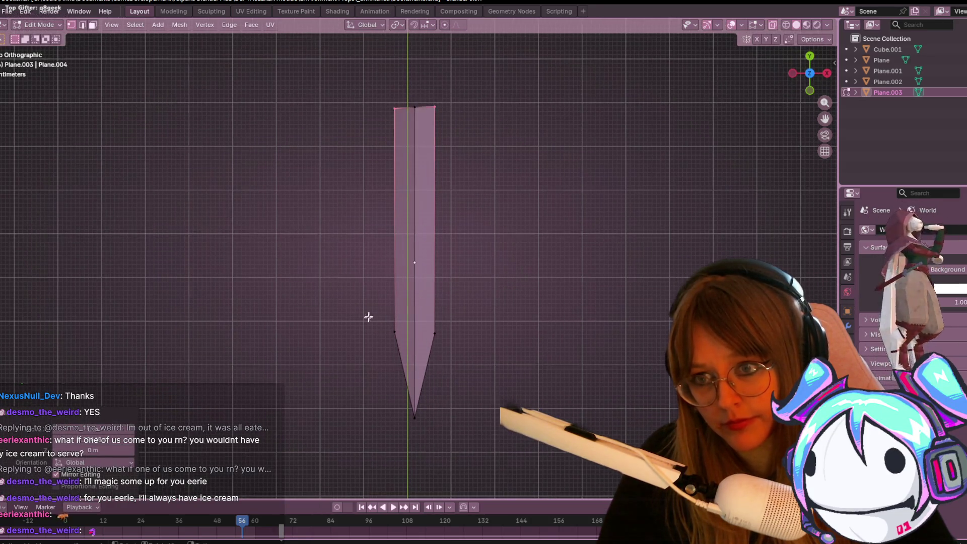
pyautogui.press('g')
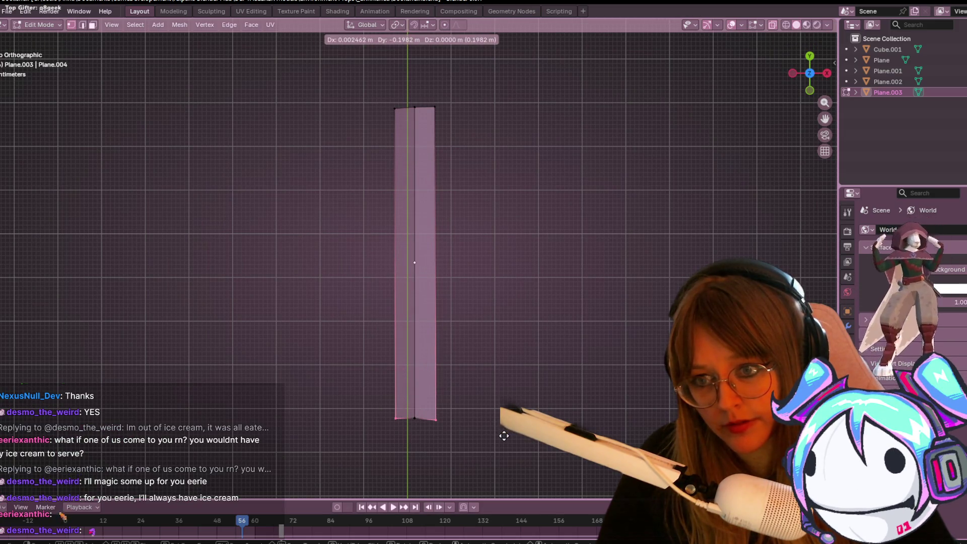
pyautogui.click(503, 431)
pyautogui.moveTo(504, 430)
pyautogui.keyDown('shift'); pyautogui.mouseDown(button='middle')
pyautogui.moveTo(482, 369)
pyautogui.moveTo(494, 340)
pyautogui.mouseUp(button='middle'); pyautogui.keyUp('shift')
pyautogui.scroll(2, 479, 365)
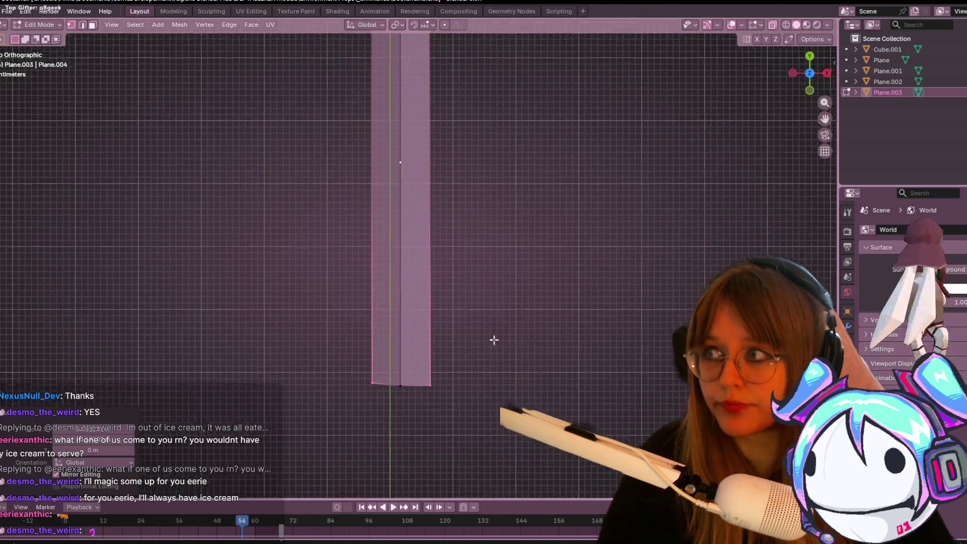
pyautogui.scroll(-3, 494, 340)
pyautogui.scroll(3, 501, 257)
# Step: Even out the strip's left and right edges into a straight bar and view it in 3D
pyautogui.press('g')
pyautogui.click(496, 326)
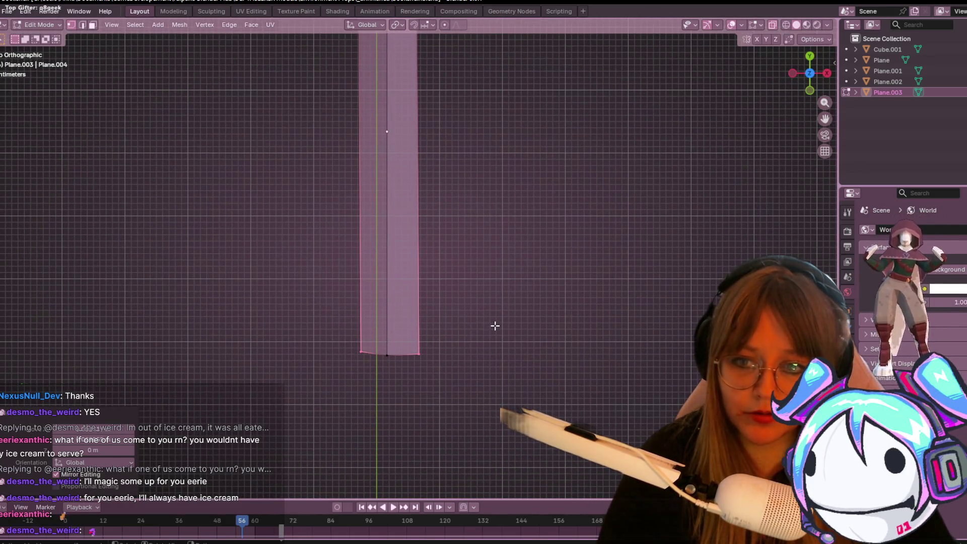
pyautogui.moveTo(415, 363); pyautogui.dragTo(422, 362)
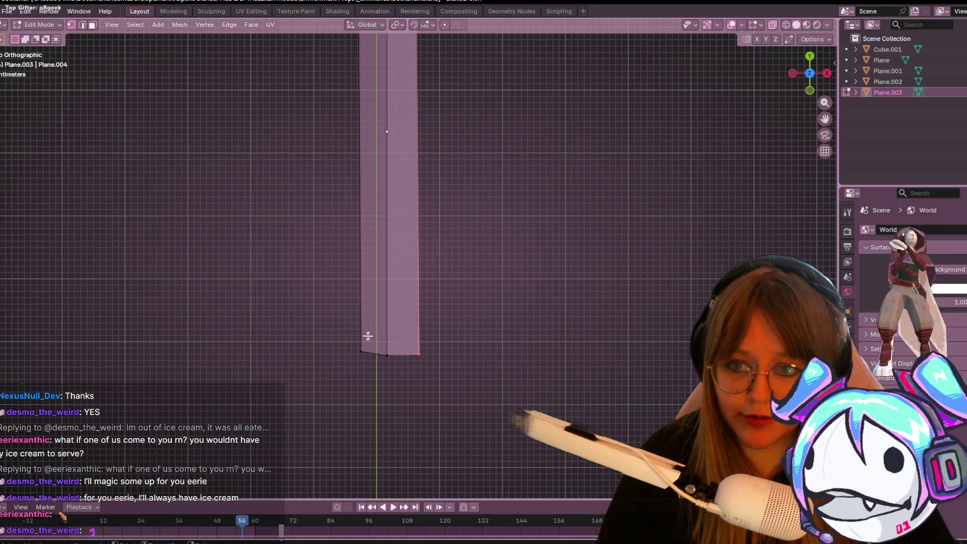
pyautogui.moveTo(363, 360); pyautogui.dragTo(362, 361)
pyautogui.press('g')
pyautogui.click(368, 372)
pyautogui.moveTo(414, 322); pyautogui.dragTo(428, 358)
pyautogui.press('g')
pyautogui.click(451, 358)
pyautogui.scroll(-2, 387, 427)
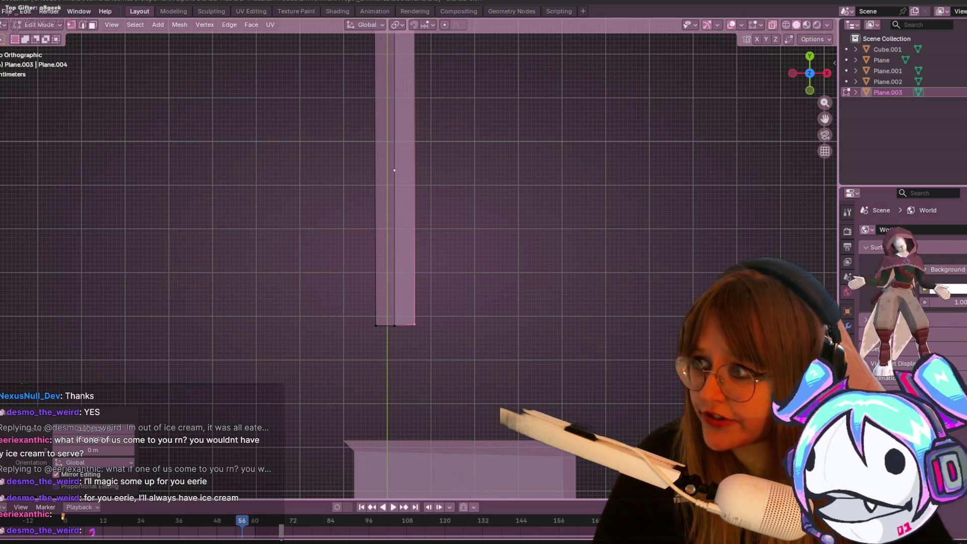
pyautogui.moveTo(655, 273); pyautogui.dragTo(555, 173, button='middle')
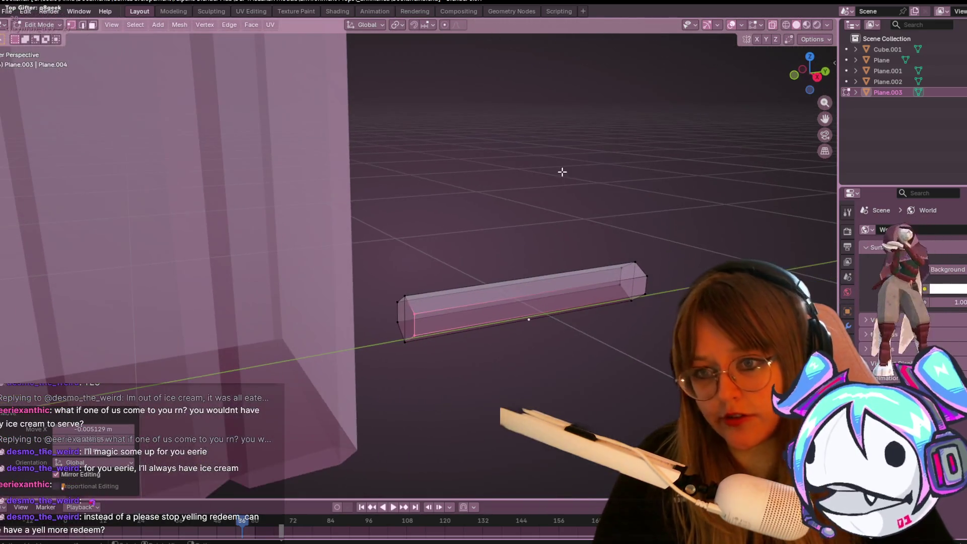
# Step: Add a centred loop cut around the bar's middle, then view it from the Right (numpad 3)
pyautogui.moveTo(630, 266); pyautogui.dragTo(620, 293, button='middle')
pyautogui.hotkey('ctrl', 'r')
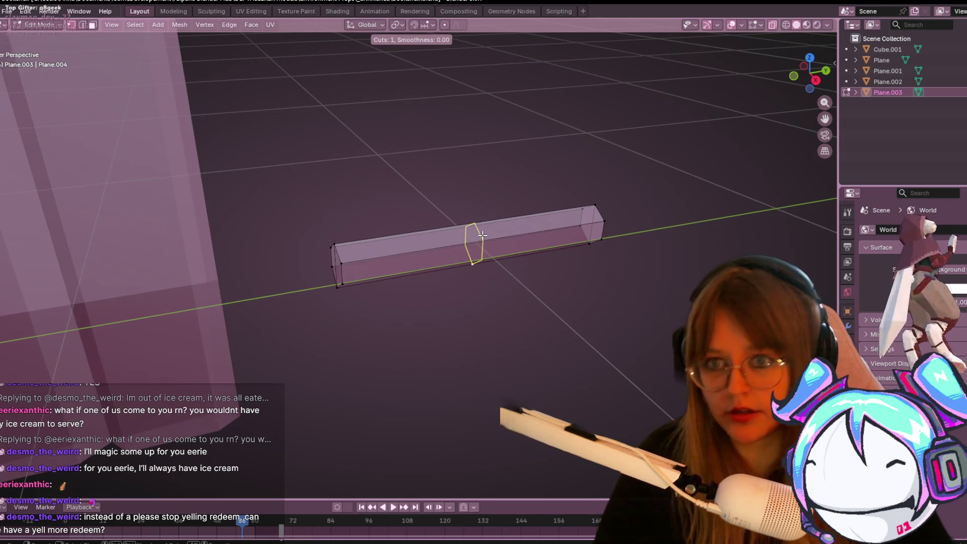
pyautogui.click(467, 244)
pyautogui.click(474, 243)
pyautogui.moveTo(474, 243)
pyautogui.mouseDown(button='middle')
pyautogui.moveTo(572, 293)
pyautogui.moveTo(498, 384)
pyautogui.moveTo(484, 388)
pyautogui.moveTo(505, 352)
pyautogui.moveTo(510, 365)
pyautogui.mouseUp(button='middle')
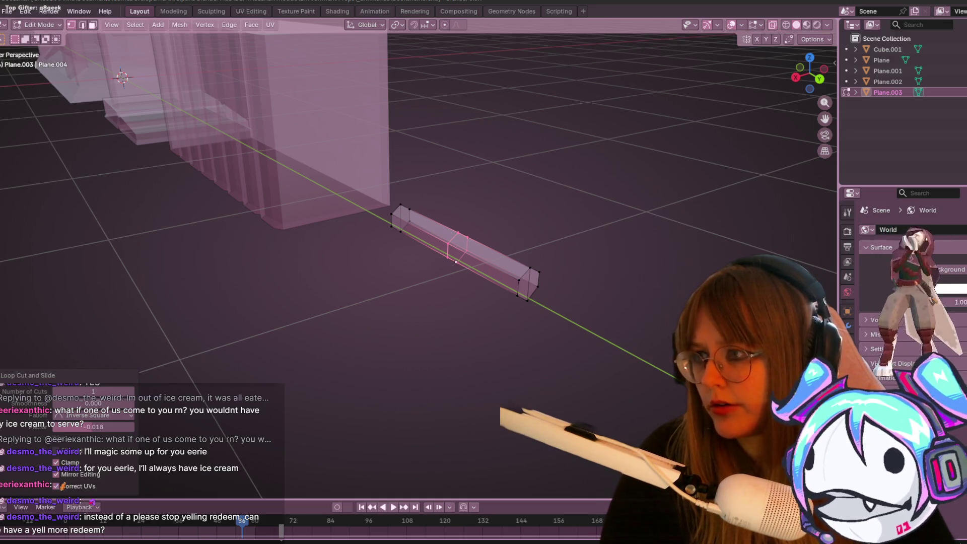
pyautogui.press('KP_3')
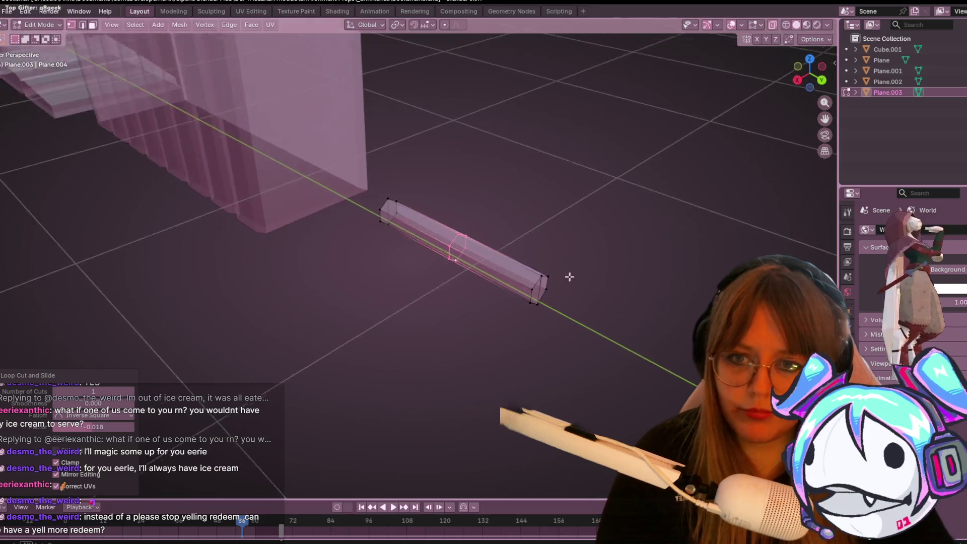
pyautogui.scroll(2, 548, 214)
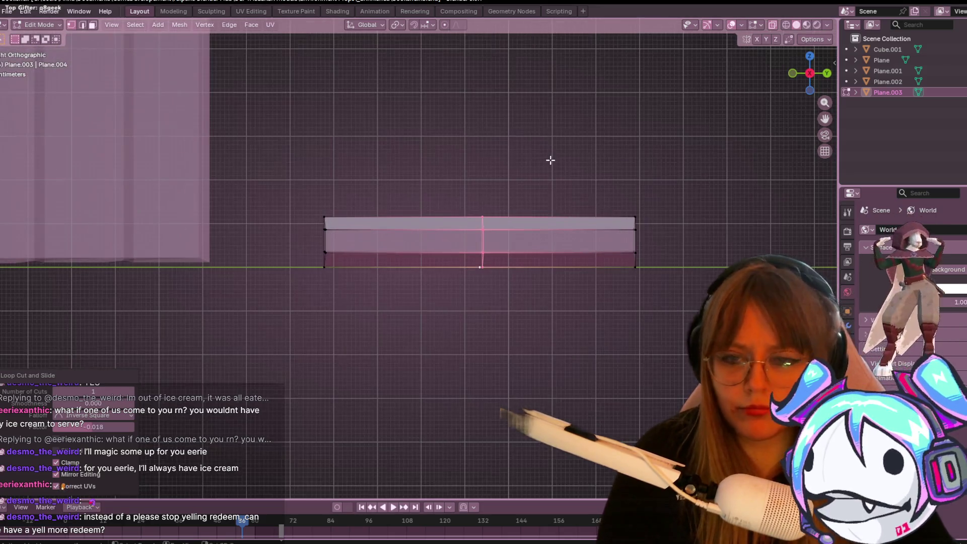
# Step: Scale the middle loop down to about 0.654 with proportional editing
pyautogui.keyDown('shift'); pyautogui.moveTo(551, 158); pyautogui.dragTo(371, 222, button='middle'); pyautogui.keyUp('shift')
pyautogui.press('s')
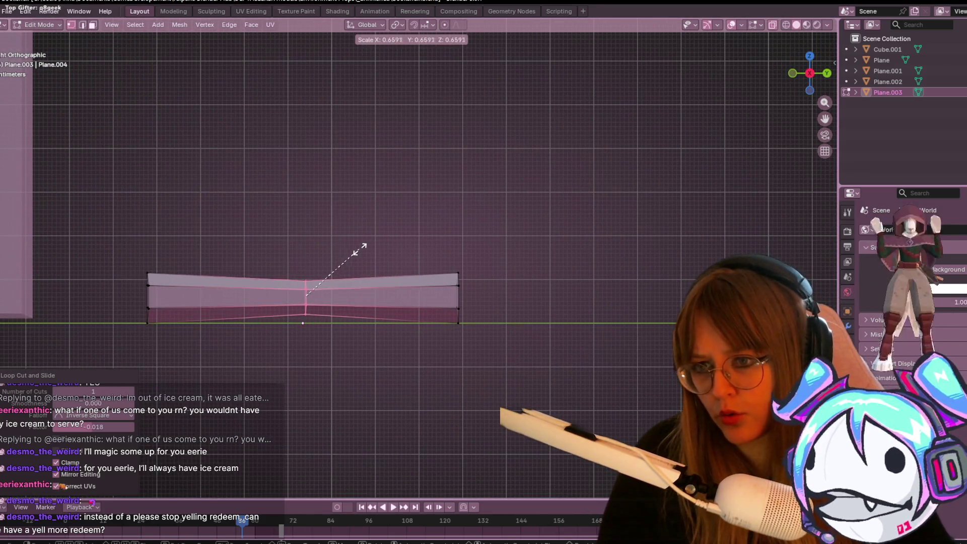
pyautogui.click(357, 247)
# Step: Move the middle loop down so the bar bends into a shallow V, keeping it near centre
pyautogui.press('g')
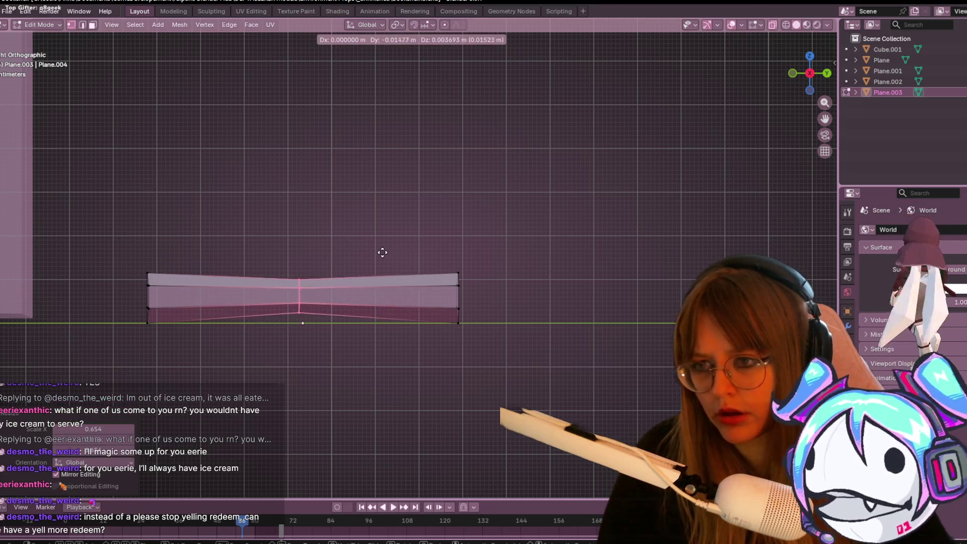
pyautogui.click(336, 265)
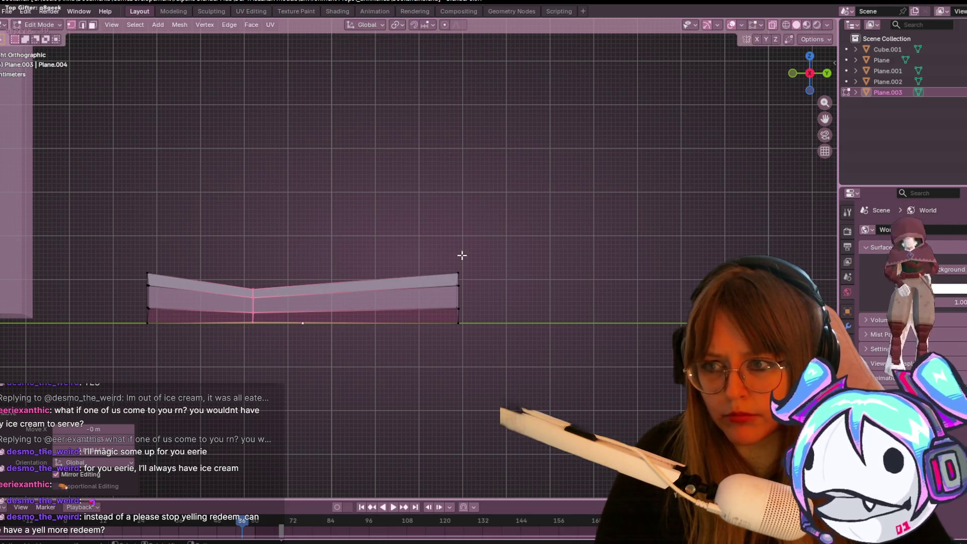
pyautogui.moveTo(554, 223)
pyautogui.keyDown('shift'); pyautogui.mouseDown(button='middle')
pyautogui.moveTo(557, 167)
pyautogui.moveTo(581, 121)
pyautogui.moveTo(589, 125)
pyautogui.mouseUp(button='middle'); pyautogui.keyUp('shift')
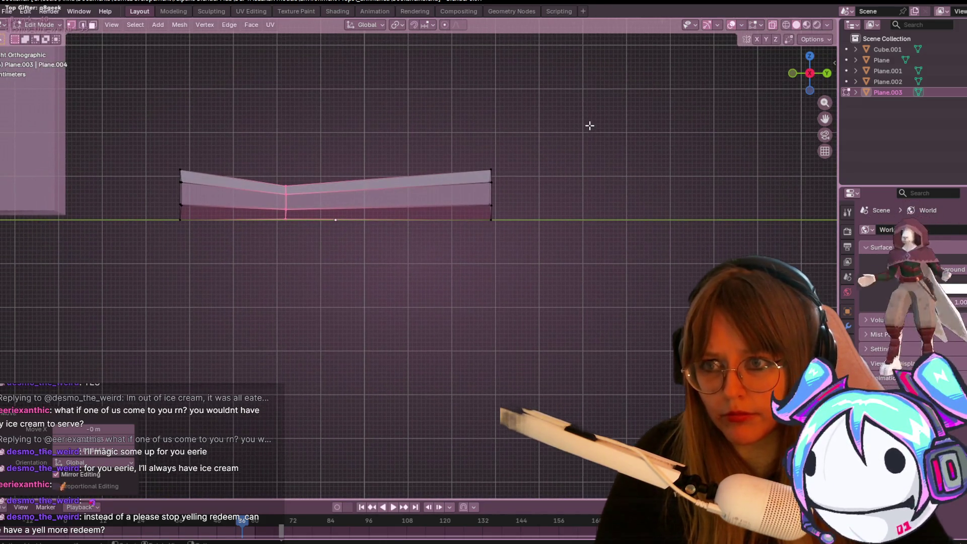
pyautogui.press('g')
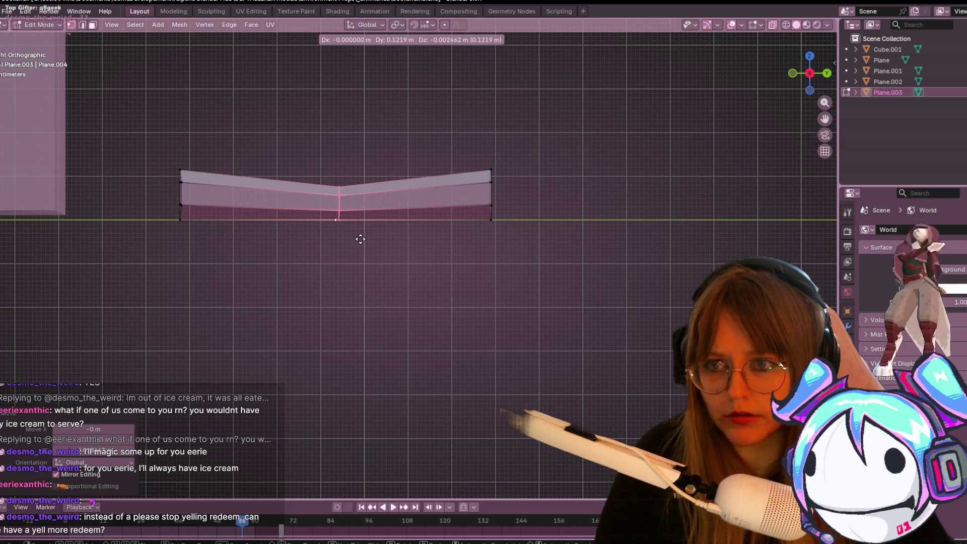
pyautogui.click(356, 239)
pyautogui.moveTo(633, 129)
pyautogui.mouseDown(button='middle')
pyautogui.moveTo(600, 229)
pyautogui.moveTo(494, 153)
pyautogui.moveTo(517, 191)
pyautogui.moveTo(596, 183)
pyautogui.moveTo(603, 287)
pyautogui.moveTo(527, 232)
pyautogui.moveTo(530, 275)
pyautogui.moveTo(405, 244)
pyautogui.moveTo(443, 302)
pyautogui.moveTo(515, 373)
pyautogui.mouseUp(button='middle')
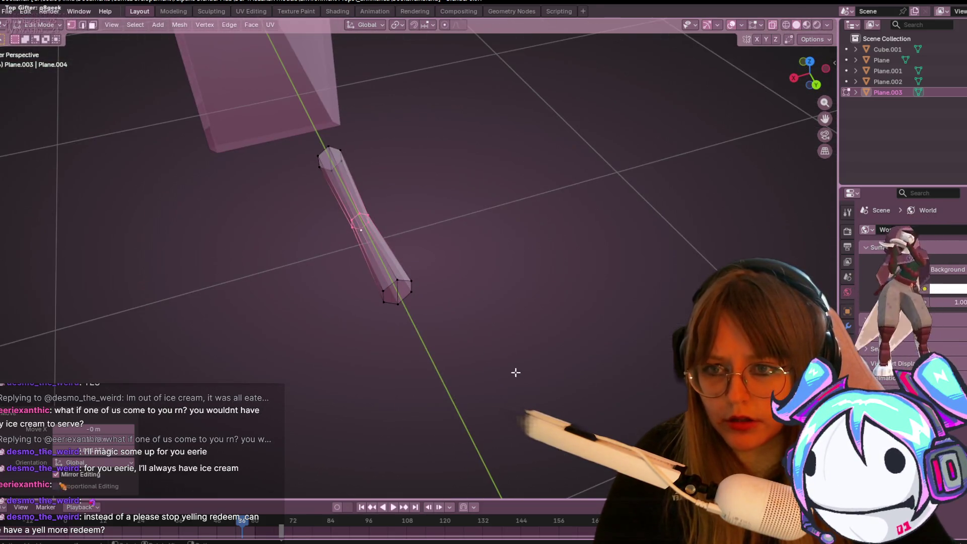
# Step: Reorient the view to see the bar lying flat, leaving the middle loop in place
pyautogui.moveTo(391, 266); pyautogui.dragTo(470, 335, button='middle')
pyautogui.press('g')
pyautogui.press('g')
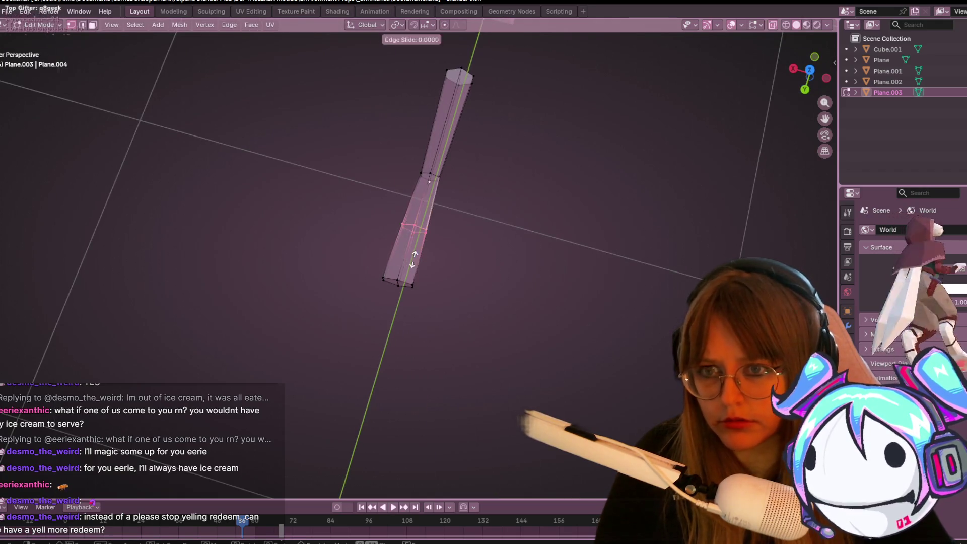
pyautogui.click(432, 299)
pyautogui.moveTo(433, 285); pyautogui.dragTo(430, 251, button='middle')
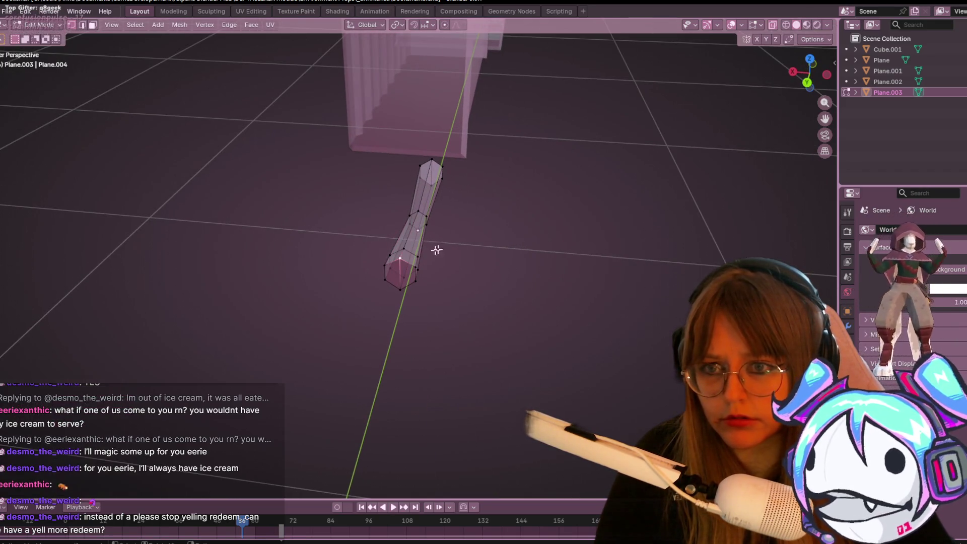
pyautogui.click(808, 82)
pyautogui.moveTo(504, 226)
pyautogui.mouseDown(button='middle')
pyautogui.moveTo(417, 378)
pyautogui.moveTo(434, 255)
pyautogui.moveTo(404, 235)
pyautogui.moveTo(391, 282)
pyautogui.moveTo(488, 216)
pyautogui.moveTo(414, 222)
pyautogui.mouseUp(button='middle')
# Step: Scale the bar's right-end vertices about 1.26 and raise them slightly, then switch to Chrome
pyautogui.moveTo(370, 235); pyautogui.dragTo(494, 320)
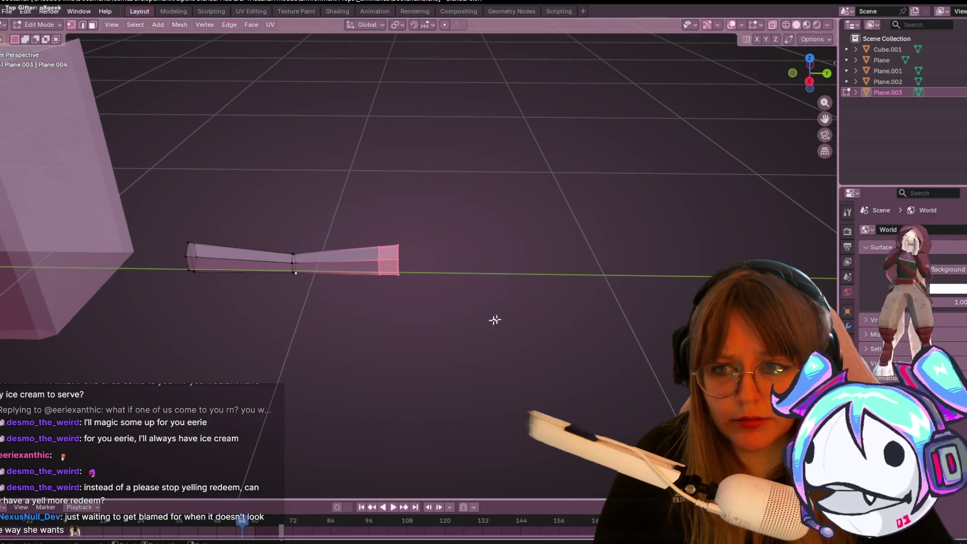
pyautogui.click(810, 74)
pyautogui.press('s')
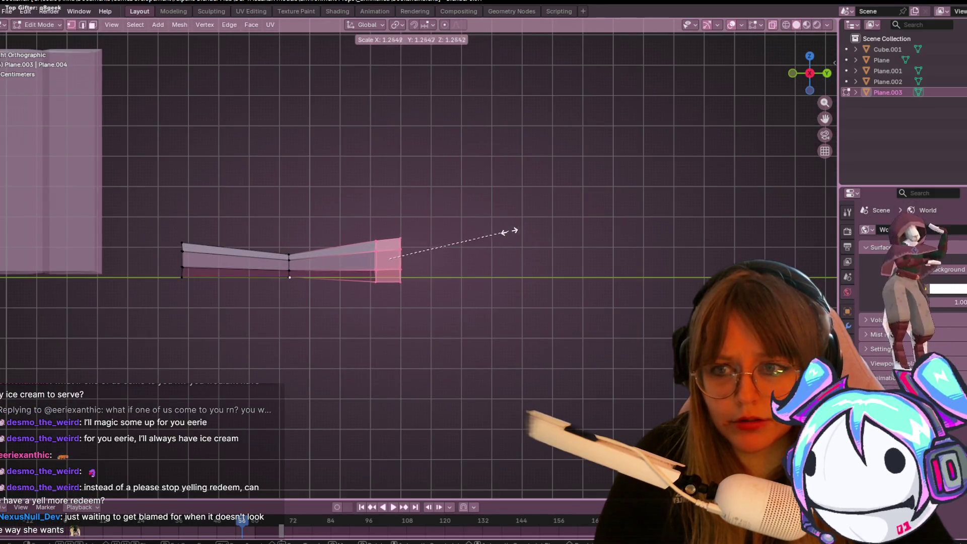
pyautogui.click(501, 227)
pyautogui.press('g')
pyautogui.click(495, 224)
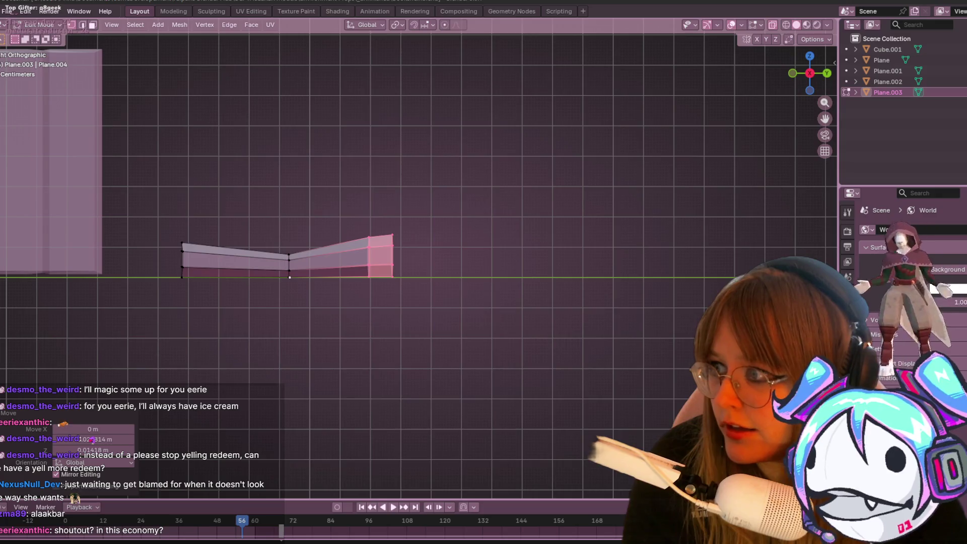
pyautogui.hotkey('alt', 'Tab')
pyautogui.scroll(-5, 642, 288)
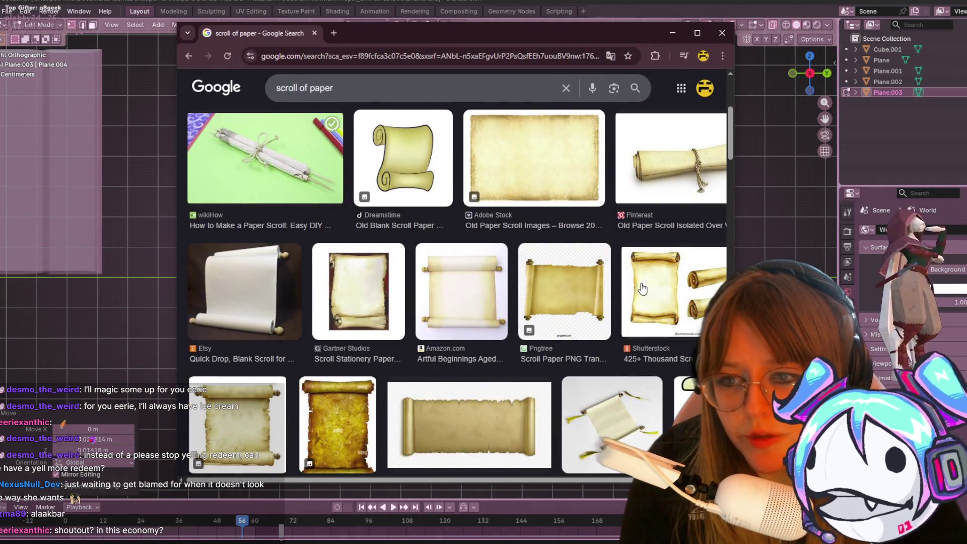
# Step: Scroll through the 'scroll of paper' image results to find rolled parchment references
pyautogui.scroll(-2, 643, 288)
pyautogui.scroll(-2, 648, 288)
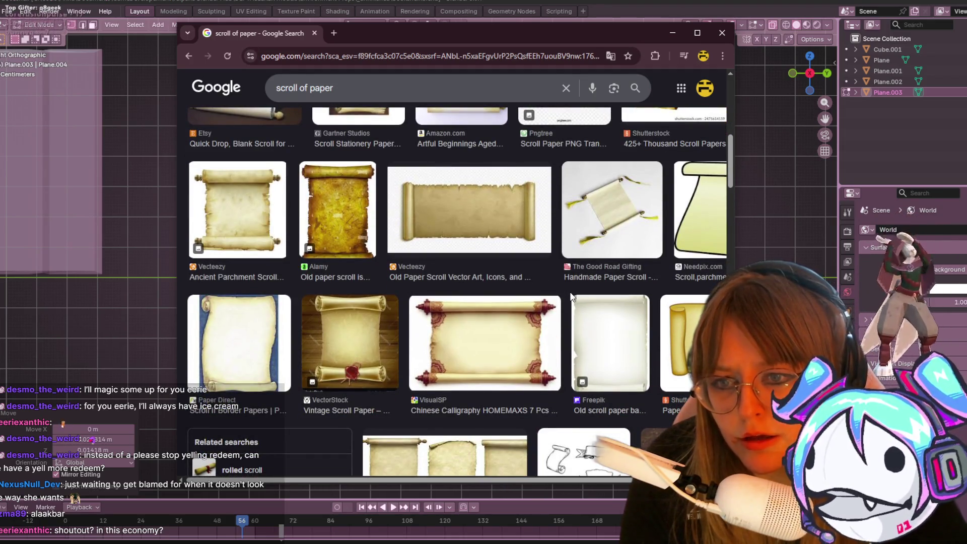
pyautogui.scroll(-6, 571, 296)
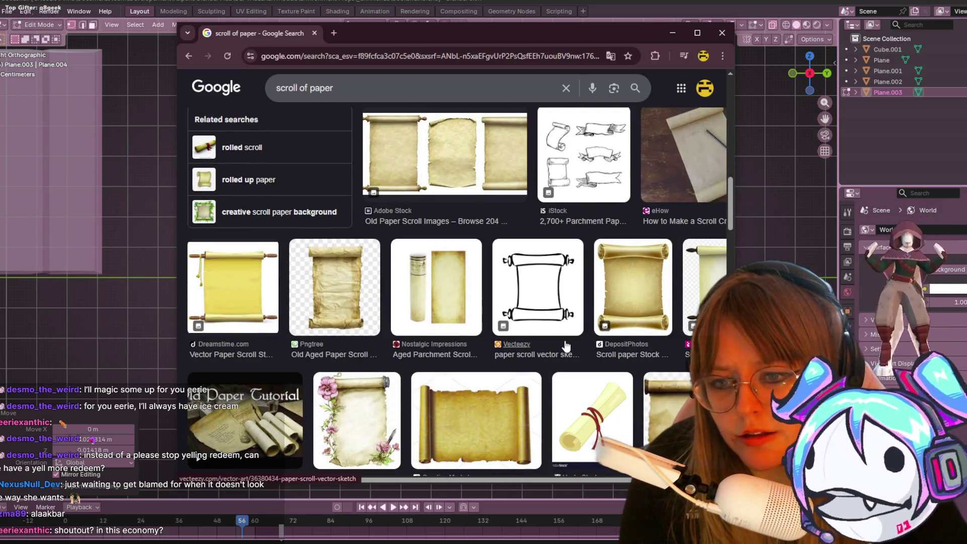
pyautogui.scroll(-2, 567, 346)
pyautogui.scroll(-2, 557, 308)
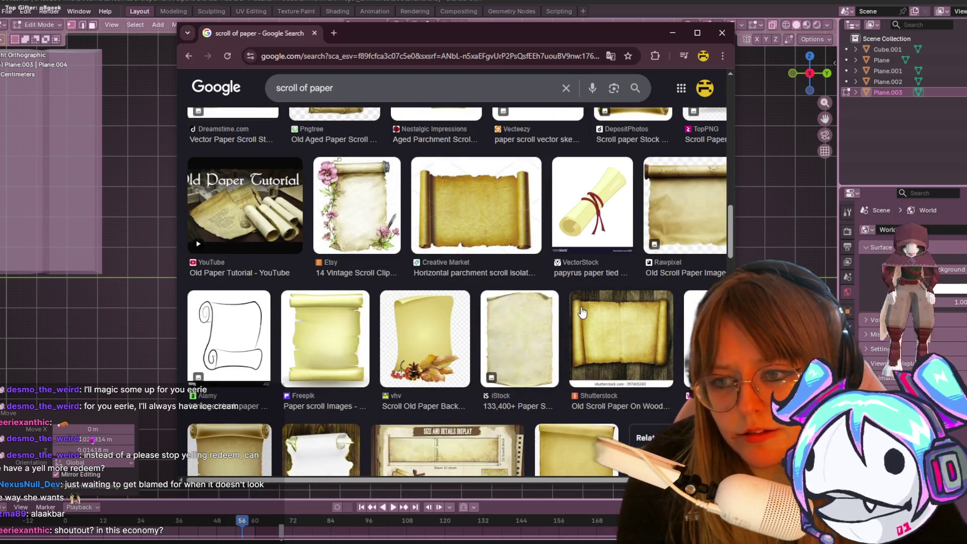
pyautogui.scroll(-2, 581, 312)
pyautogui.scroll(-3, 588, 327)
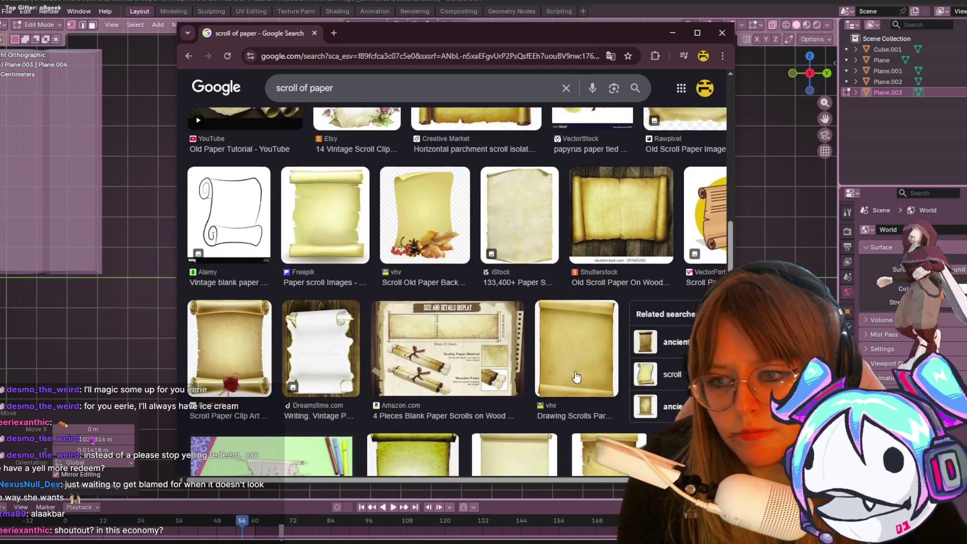
pyautogui.scroll(-4, 576, 375)
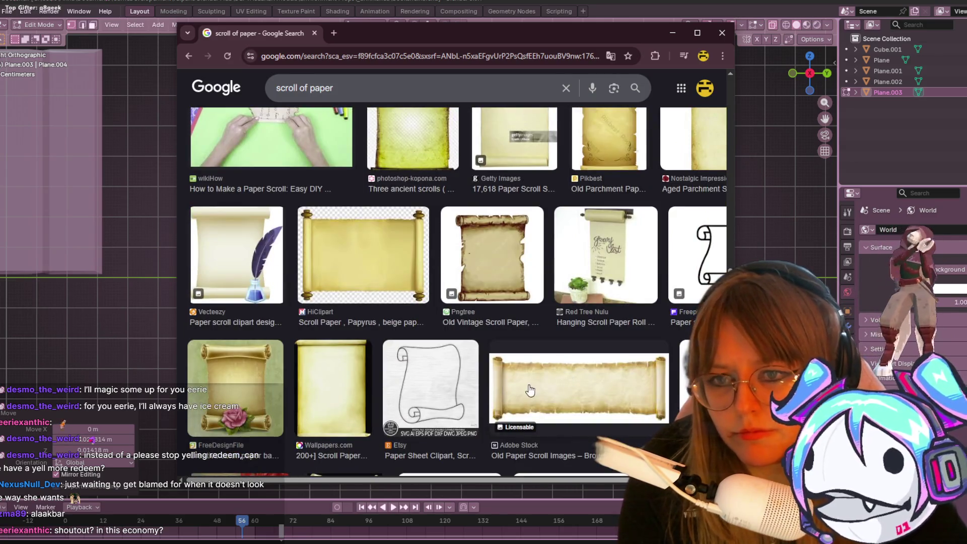
pyautogui.scroll(-3, 187, 318)
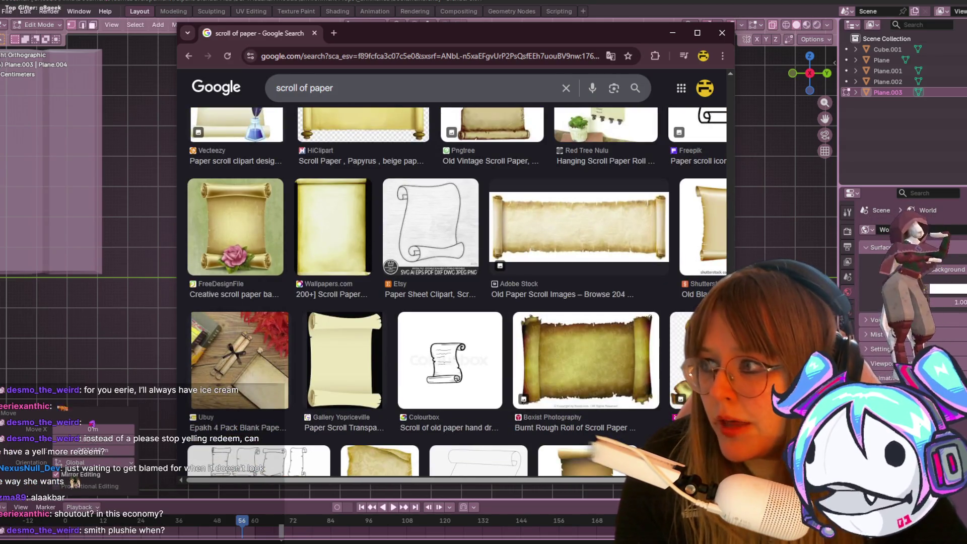
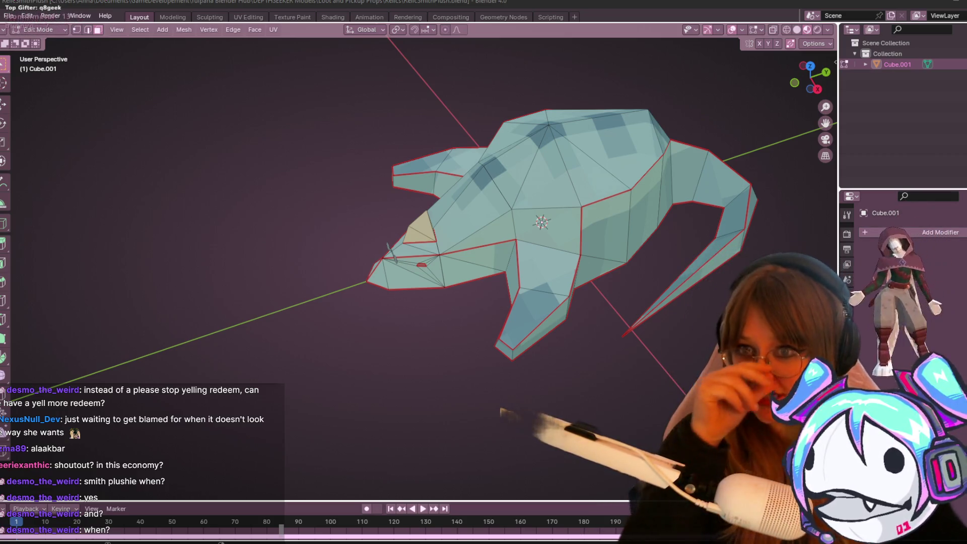
# Step: Orbit and zoom around the low-poly creature Cube.001, then switch to the NVIDIA Broadcast window
pyautogui.moveTo(391, 254); pyautogui.dragTo(668, 284, button='middle')
pyautogui.moveTo(612, 309)
pyautogui.mouseDown(button='middle')
pyautogui.moveTo(644, 233)
pyautogui.moveTo(734, 233)
pyautogui.moveTo(697, 292)
pyautogui.moveTo(607, 285)
pyautogui.moveTo(570, 271)
pyautogui.moveTo(557, 246)
pyautogui.moveTo(684, 238)
pyautogui.moveTo(33, 293)
pyautogui.mouseUp(button='middle')
pyautogui.scroll(5, 543, 251)
pyautogui.keyDown('shift'); pyautogui.click(571, 239); pyautogui.keyUp('shift')
pyautogui.scroll(-5, 571, 240)
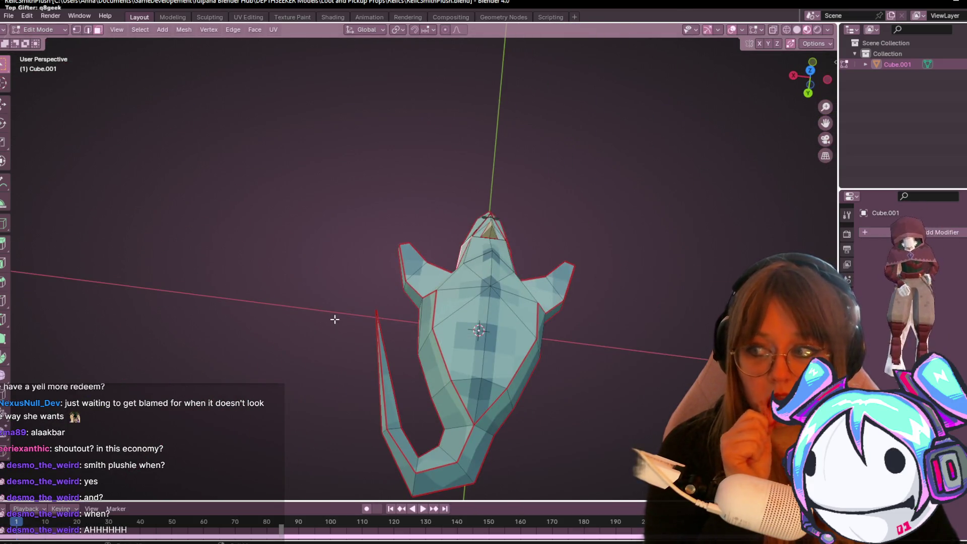
pyautogui.moveTo(207, 331)
pyautogui.mouseDown(button='middle')
pyautogui.moveTo(341, 331)
pyautogui.moveTo(443, 272)
pyautogui.moveTo(552, 265)
pyautogui.moveTo(500, 281)
pyautogui.moveTo(561, 282)
pyautogui.moveTo(564, 298)
pyautogui.moveTo(596, 282)
pyautogui.moveTo(611, 240)
pyautogui.mouseUp(button='middle')
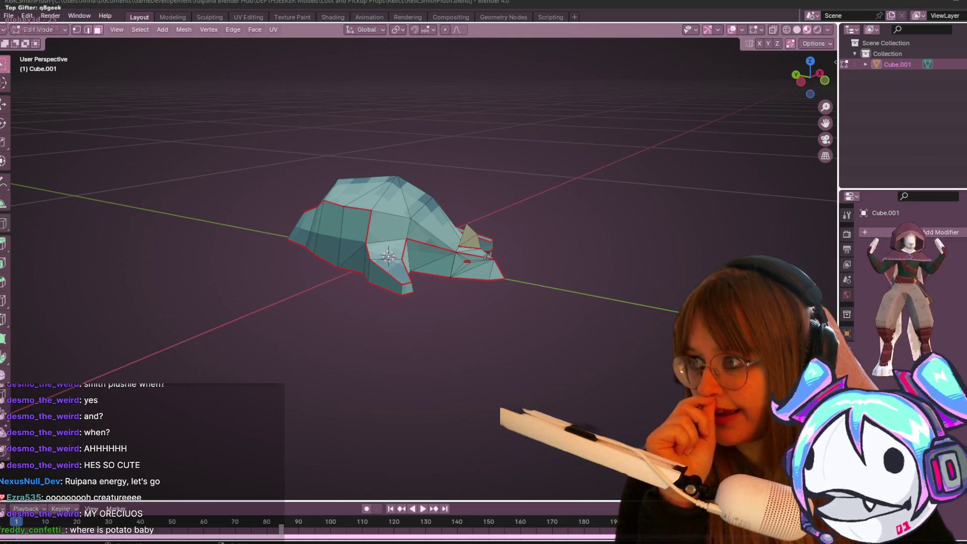
pyautogui.moveTo(531, 276)
pyautogui.mouseDown(button='middle')
pyautogui.moveTo(384, 298)
pyautogui.moveTo(313, 256)
pyautogui.mouseUp(button='middle')
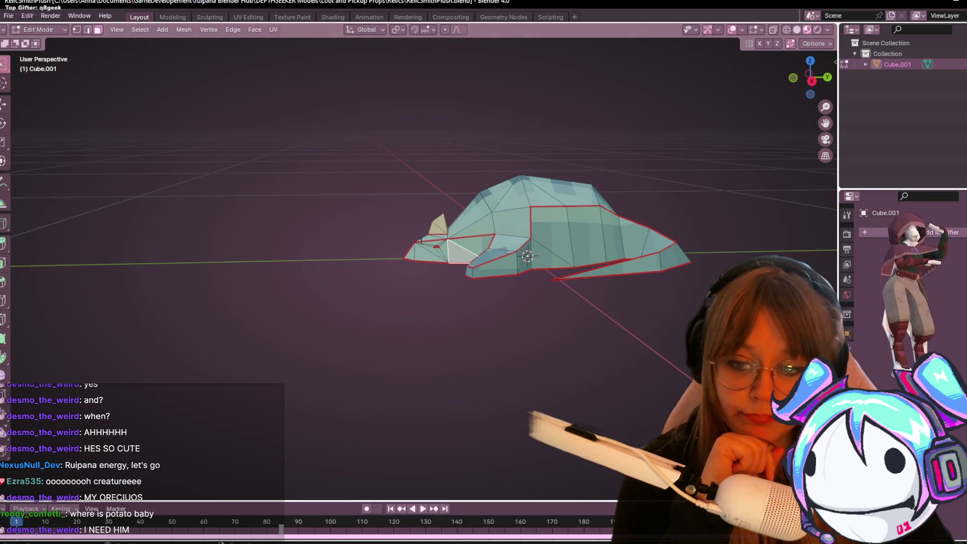
pyautogui.hotkey('alt', 'Tab')
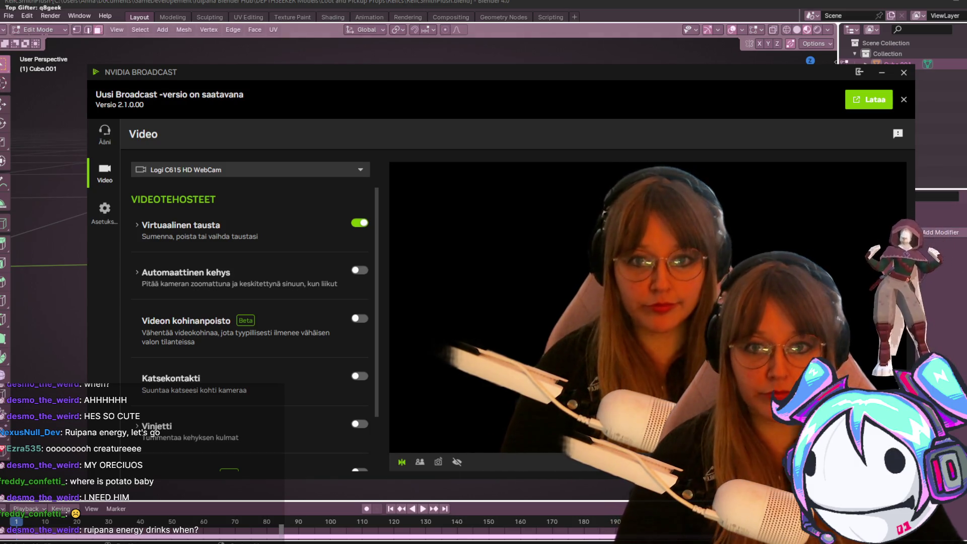
# Step: Leave NVIDIA Broadcast, close RelicSmithPlush.blend, and view the props scene in perspective
pyautogui.hotkey('alt', 'Tab')
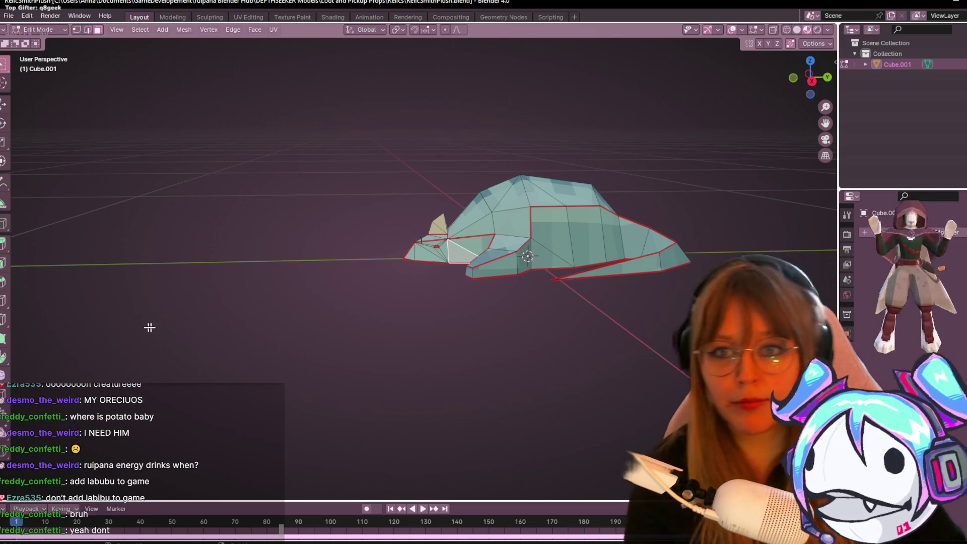
pyautogui.moveTo(580, 227); pyautogui.dragTo(710, 193, button='middle')
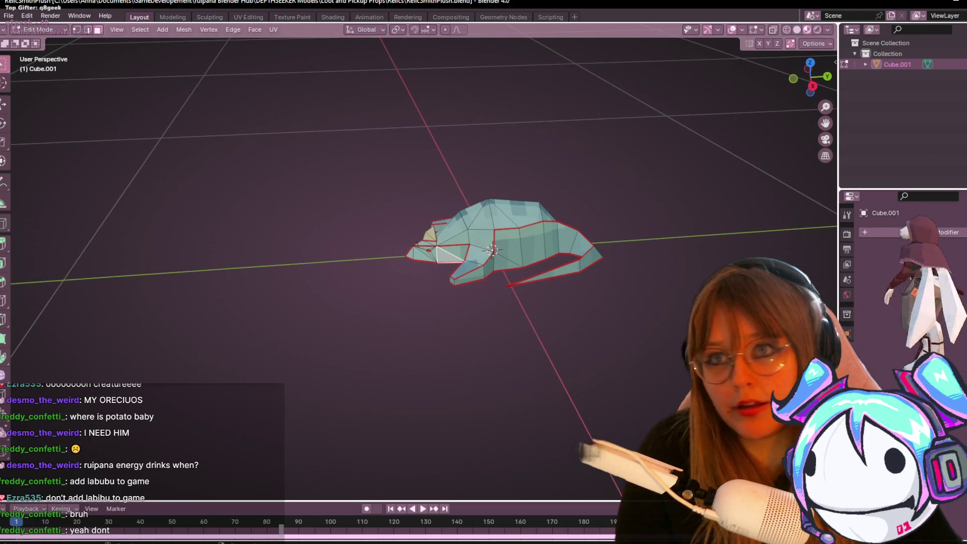
pyautogui.hotkey('ctrl', 'q')
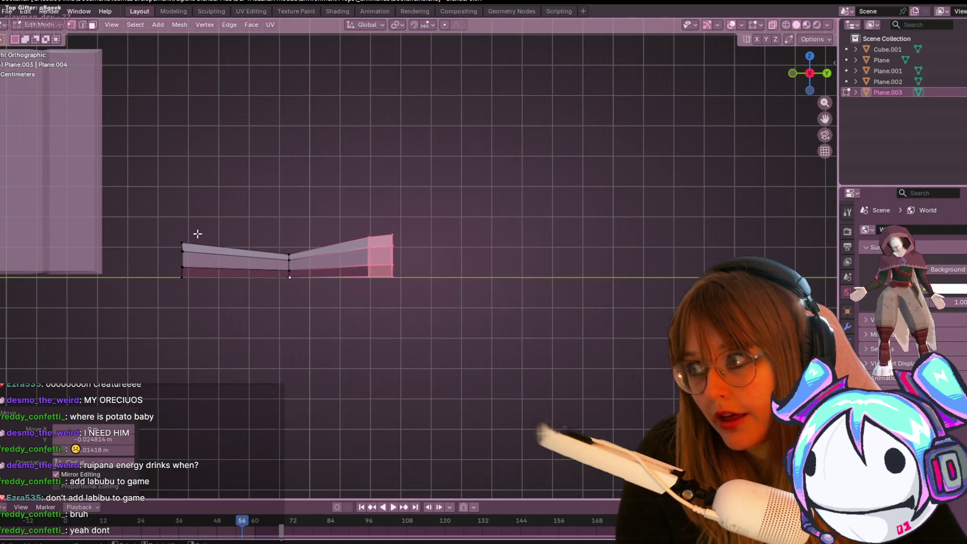
pyautogui.moveTo(197, 233)
pyautogui.mouseDown(button='middle')
pyautogui.moveTo(357, 201)
pyautogui.moveTo(458, 299)
pyautogui.moveTo(309, 281)
pyautogui.moveTo(186, 249)
pyautogui.moveTo(315, 214)
pyautogui.moveTo(245, 229)
pyautogui.moveTo(296, 262)
pyautogui.mouseUp(button='middle')
# Step: Scale down the strip's end section and remove the lower edge loop
pyautogui.press('s')
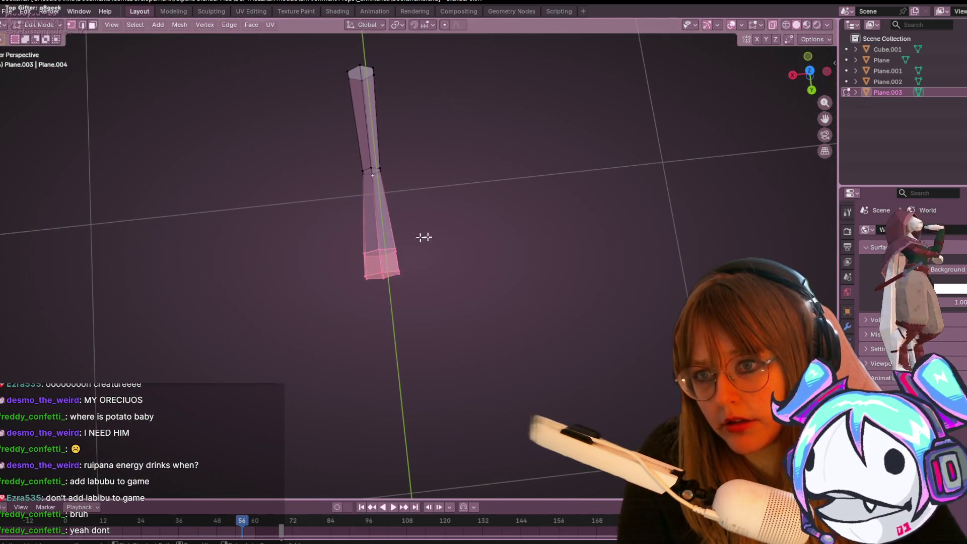
pyautogui.click(488, 231)
pyautogui.hotkey('ctrl', 'z')
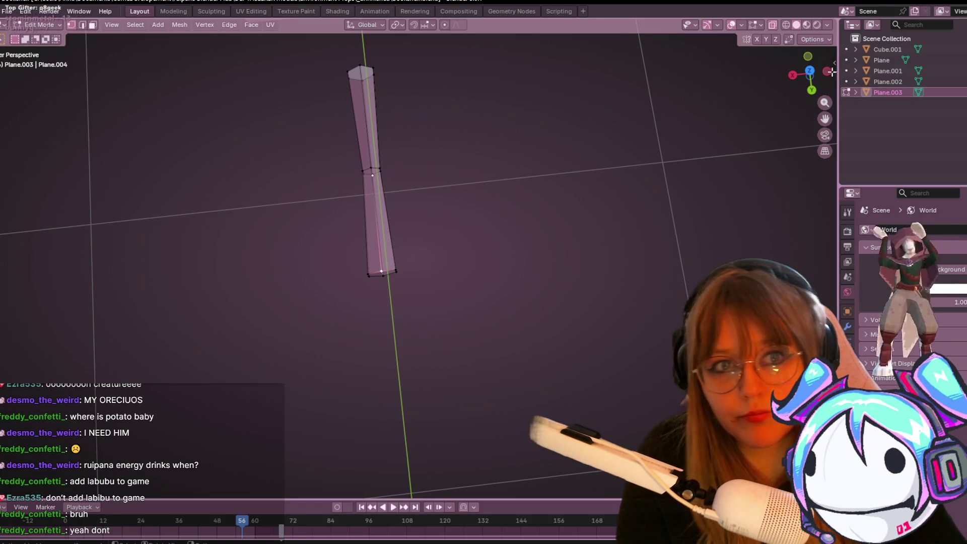
# Step: In top view, select the entire strip mesh and reposition it
pyautogui.press('KP_7')
pyautogui.keyDown('shift'); pyautogui.scroll(-3, 505, 205); pyautogui.keyUp('shift')
pyautogui.moveTo(322, 132)
pyautogui.mouseDown()
pyautogui.moveTo(421, 449)
pyautogui.moveTo(434, 455)
pyautogui.mouseUp()
pyautogui.press('g')
pyautogui.click(479, 367)
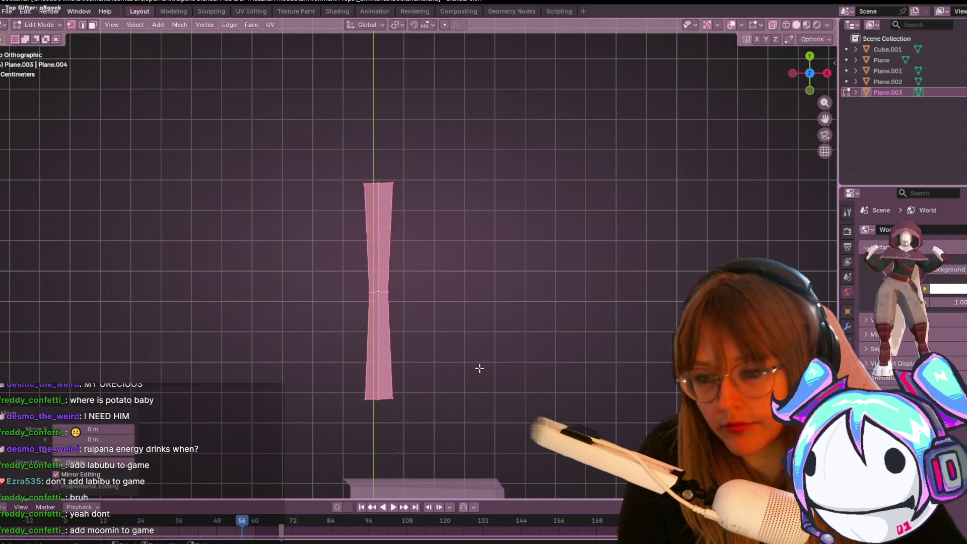
pyautogui.keyDown('shift'); pyautogui.moveTo(479, 367); pyautogui.dragTo(533, 348, button='middle'); pyautogui.keyUp('shift')
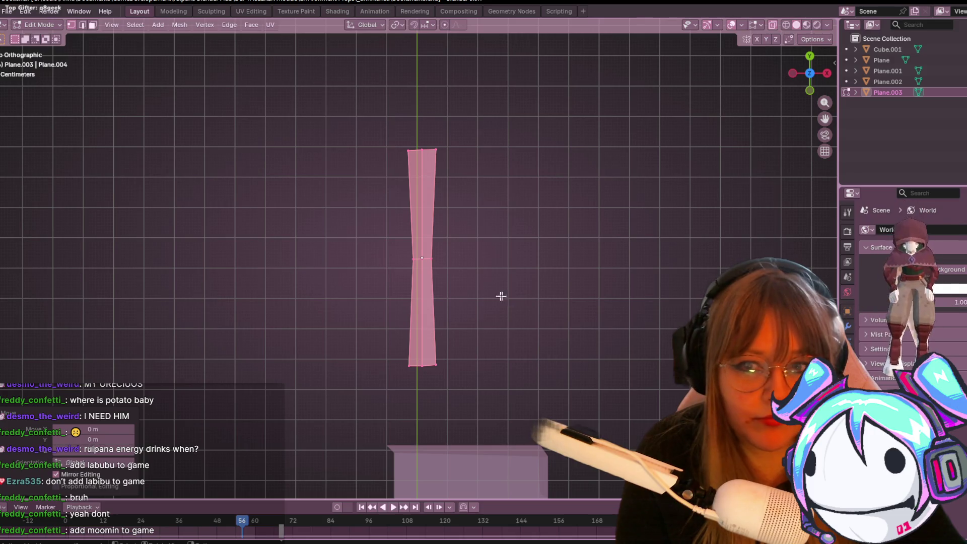
pyautogui.scroll(2, 501, 297)
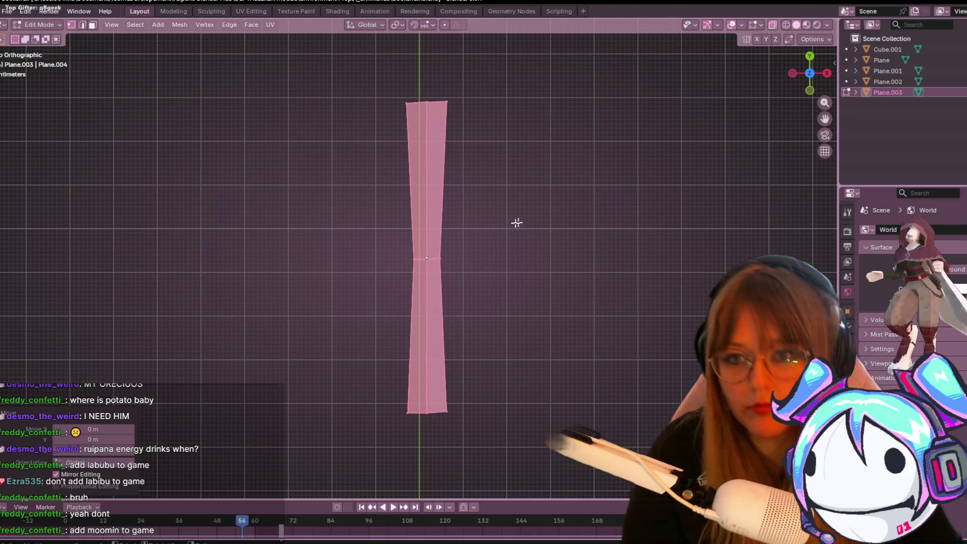
# Step: Shift the strip just right of the centre line and bring up the modifier list
pyautogui.press('h')
pyautogui.hotkey('alt', 'h')
pyautogui.press('g')
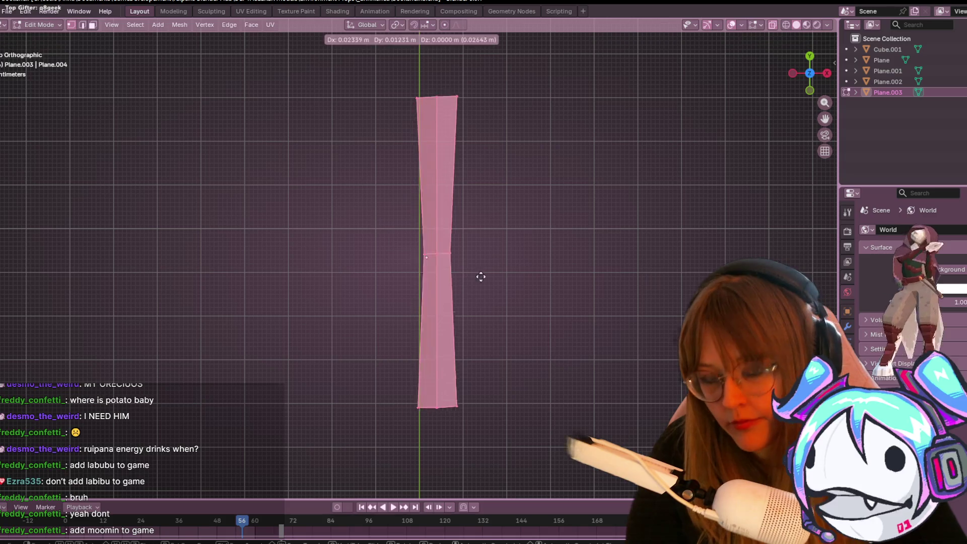
pyautogui.click(484, 281)
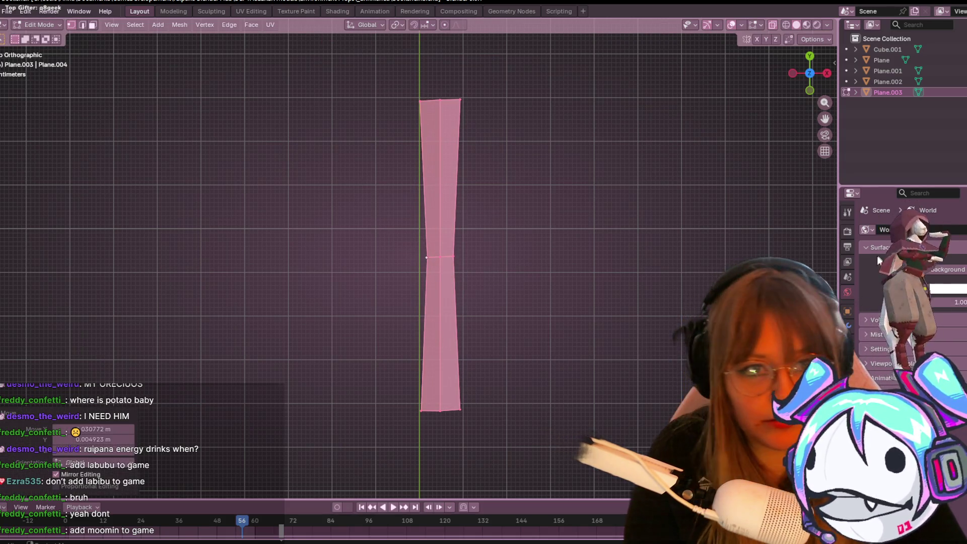
pyautogui.click(851, 328)
pyautogui.click(930, 229)
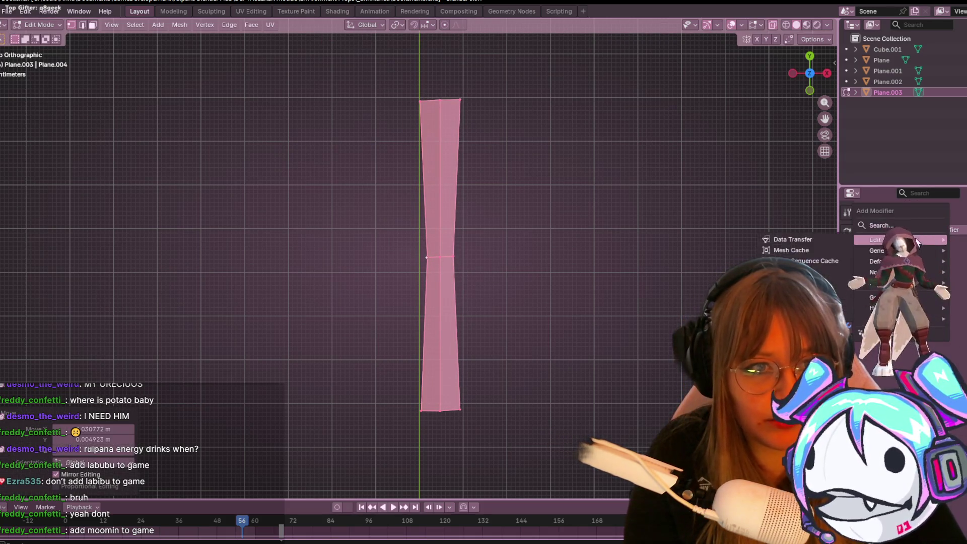
# Step: Add a Mirror modifier and position the strip beside its mirrored half
pyautogui.click(813, 248)
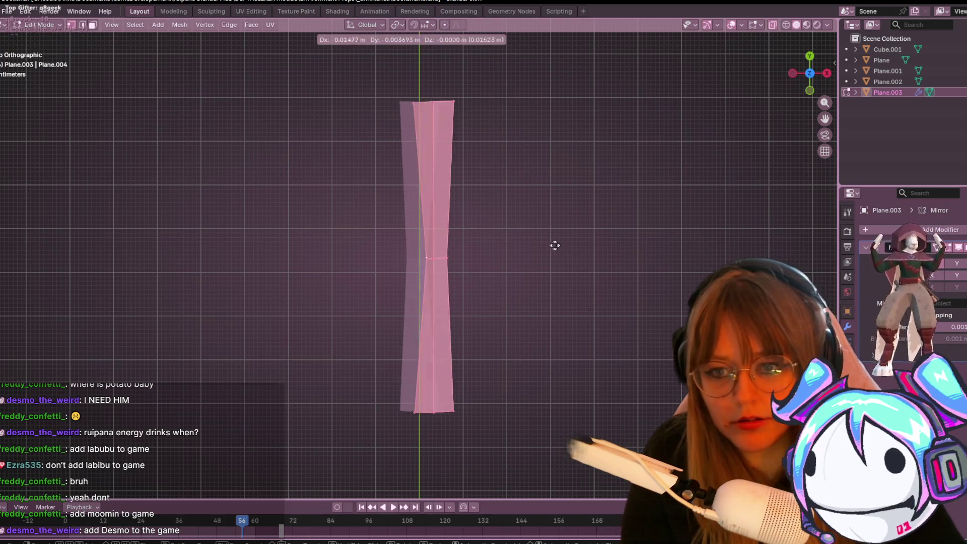
pyautogui.press('g')
pyautogui.click(575, 245)
pyautogui.hotkey('ctrl', 'z')
pyautogui.press('g')
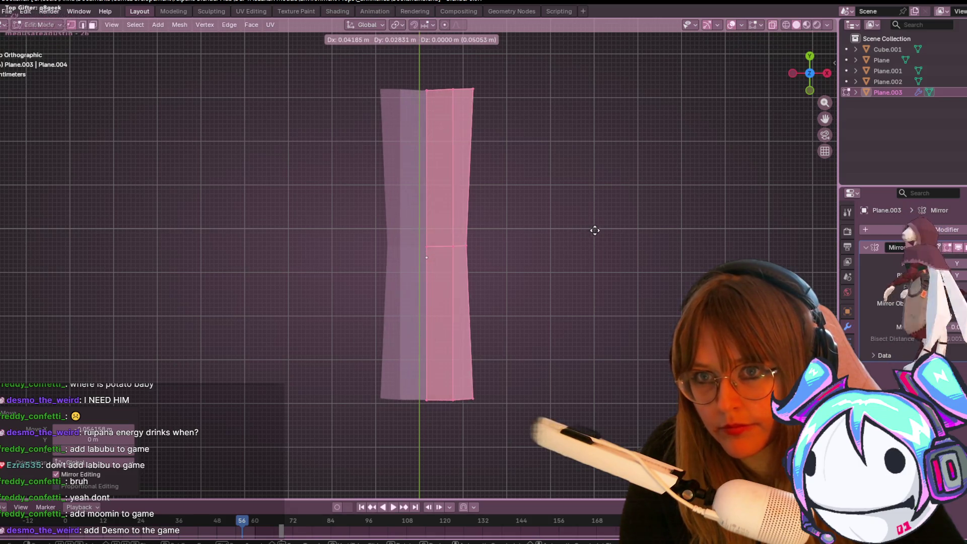
pyautogui.click(594, 233)
# Step: Check the paper-scroll reference image, then deselect all and make the halves display solid
pyautogui.moveTo(204, 536)
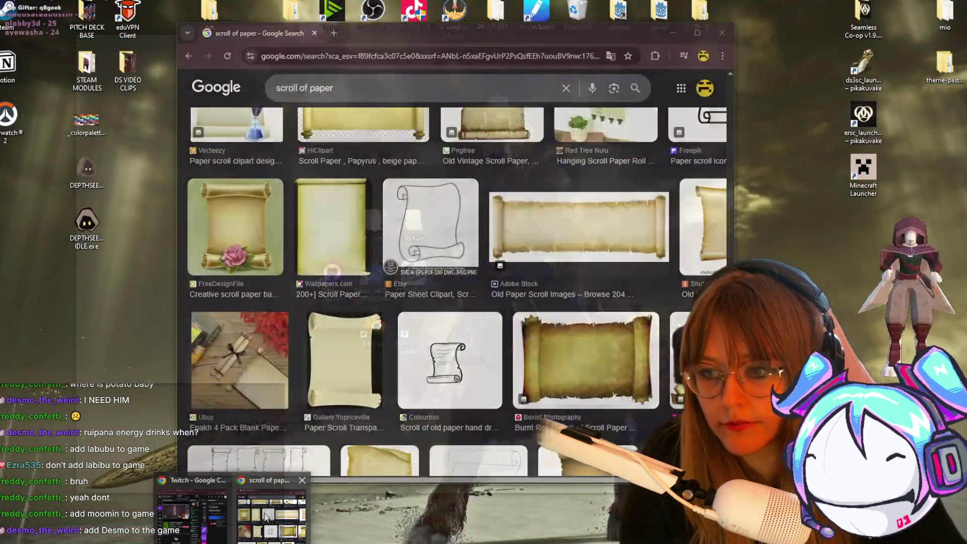
pyautogui.click(271, 517)
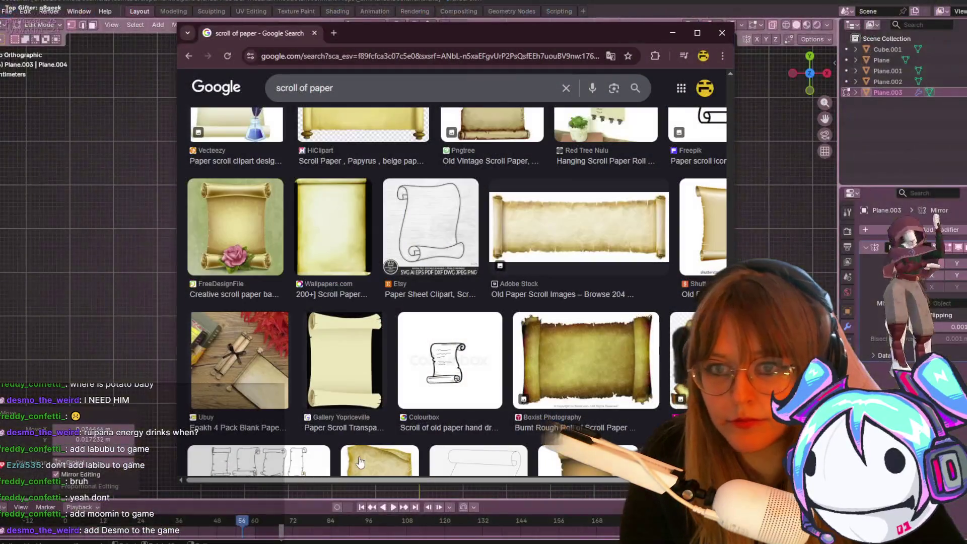
pyautogui.hotkey('alt', 'Tab')
pyautogui.moveTo(598, 197)
pyautogui.mouseDown(button='middle')
pyautogui.moveTo(410, 113)
pyautogui.moveTo(357, 149)
pyautogui.mouseUp(button='middle')
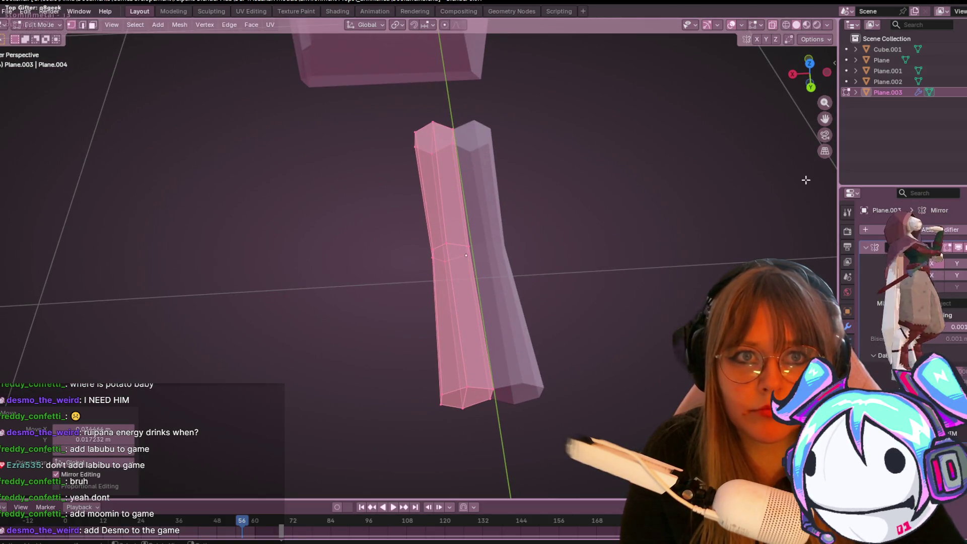
pyautogui.hotkey('alt', 'a')
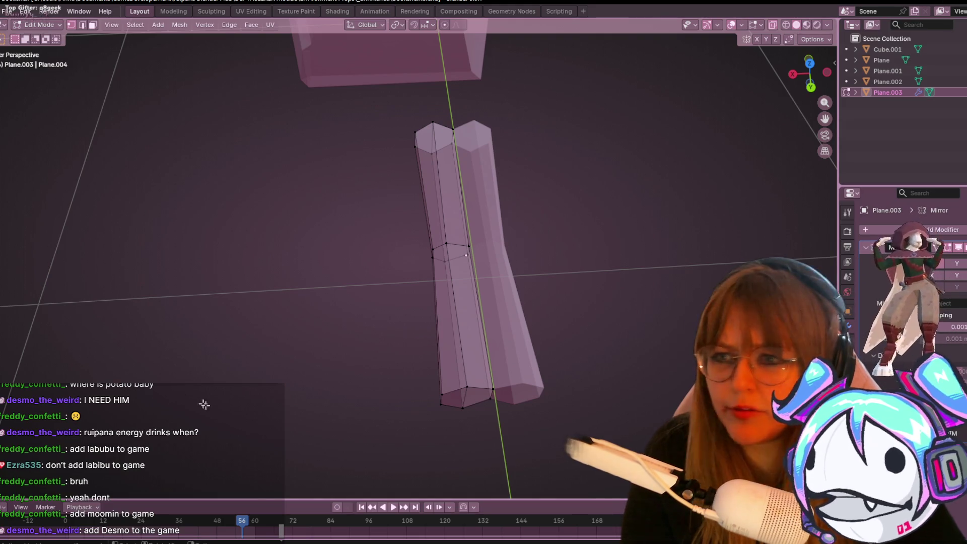
pyautogui.click(772, 25)
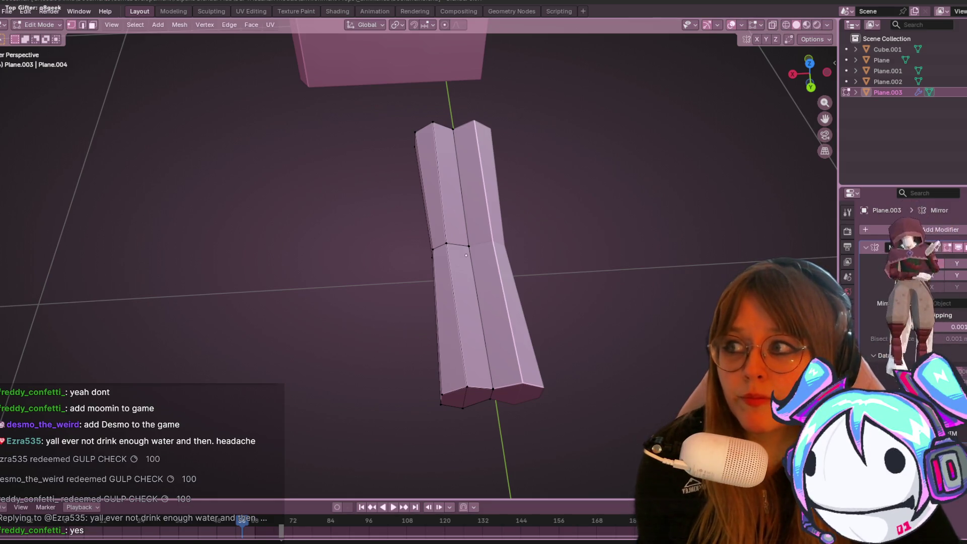
# Step: Orbit the view around the solid mirrored scroll halves
pyautogui.moveTo(587, 108)
pyautogui.mouseDown(button='middle')
pyautogui.moveTo(548, 87)
pyautogui.moveTo(520, 180)
pyautogui.moveTo(502, 176)
pyautogui.mouseUp(button='middle')
# Step: Select the middle end vertices of both halves and raise them in top view into peaks
pyautogui.moveTo(620, 224)
pyautogui.mouseDown(button='middle')
pyautogui.moveTo(632, 222)
pyautogui.moveTo(637, 197)
pyautogui.moveTo(591, 355)
pyautogui.mouseUp(button='middle')
pyautogui.moveTo(632, 319)
pyautogui.mouseDown(button='middle')
pyautogui.moveTo(646, 326)
pyautogui.moveTo(554, 332)
pyautogui.mouseUp(button='middle')
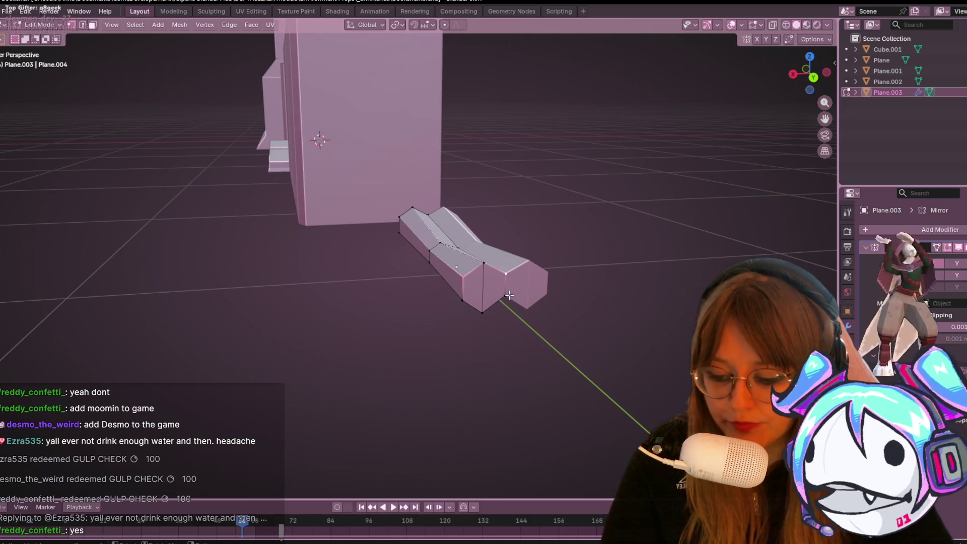
pyautogui.click(463, 300)
pyautogui.keyDown('shift'); pyautogui.click(506, 297); pyautogui.keyUp('shift')
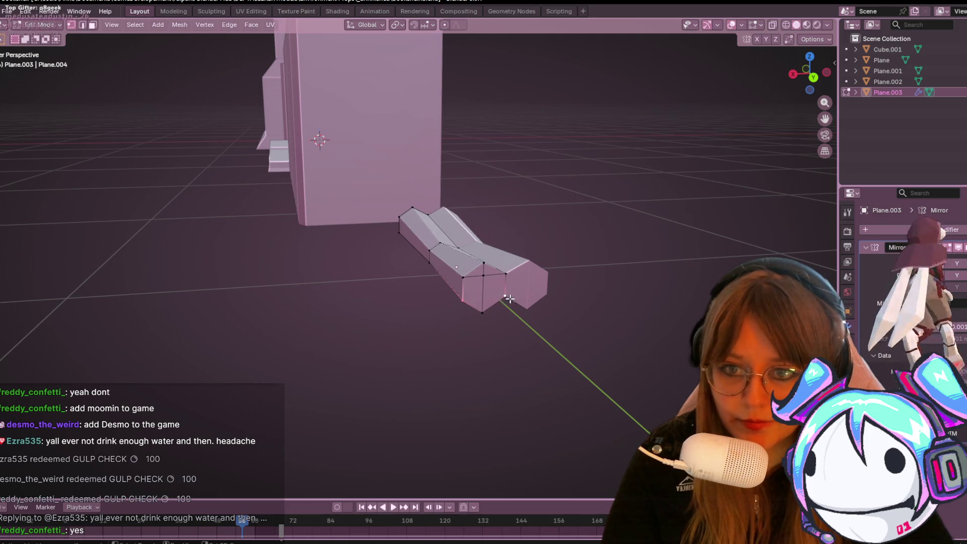
pyautogui.moveTo(513, 296)
pyautogui.mouseDown(button='middle')
pyautogui.moveTo(559, 341)
pyautogui.moveTo(691, 187)
pyautogui.mouseUp(button='middle')
pyautogui.click(810, 67)
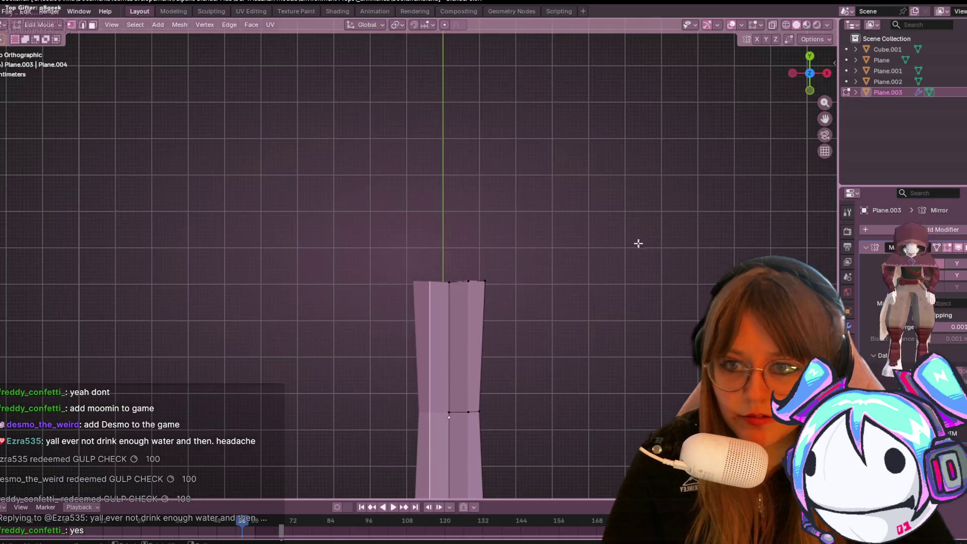
pyautogui.press('g')
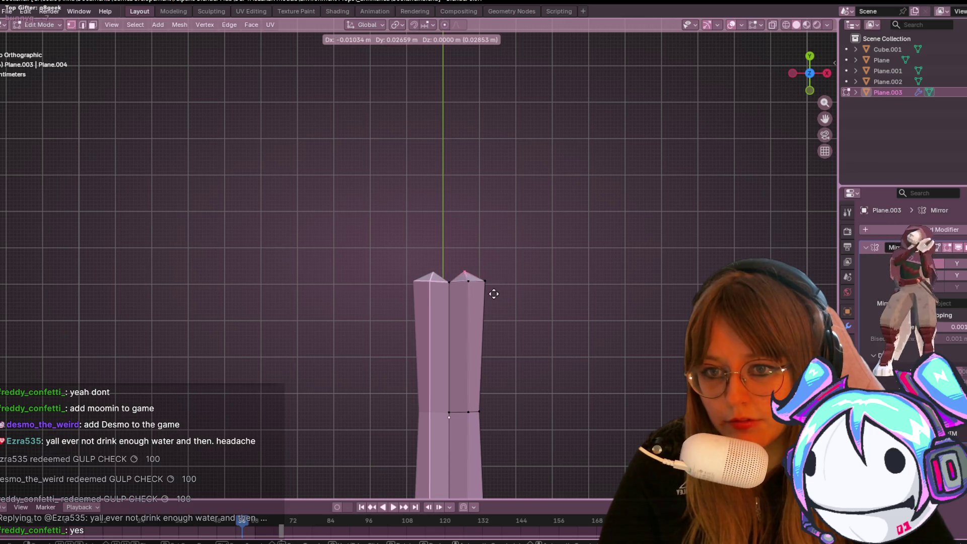
pyautogui.click(496, 293)
pyautogui.moveTo(497, 293)
pyautogui.keyDown('shift'); pyautogui.mouseDown(button='middle')
pyautogui.moveTo(553, 62)
pyautogui.moveTo(520, 172)
pyautogui.moveTo(529, 183)
pyautogui.moveTo(560, 129)
pyautogui.moveTo(615, 119)
pyautogui.moveTo(505, 156)
pyautogui.moveTo(501, 196)
pyautogui.mouseUp(button='middle'); pyautogui.keyUp('shift')
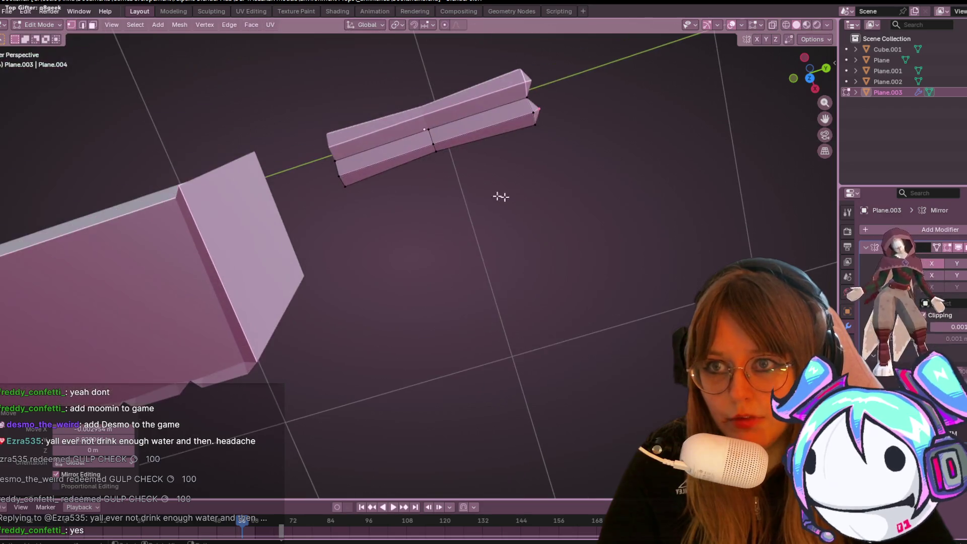
# Step: With see-through display on, delete the vertices at the plank's left end to shorten it
pyautogui.click(787, 25)
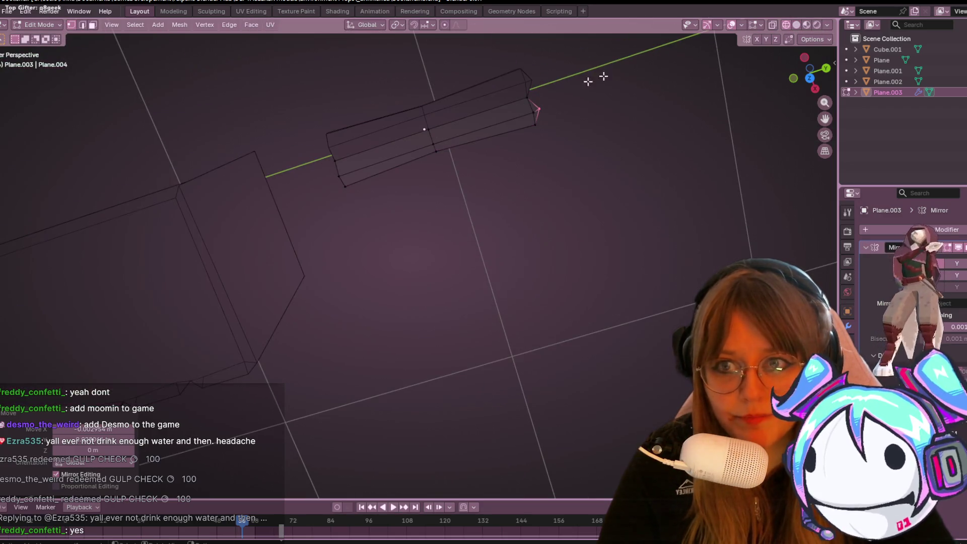
pyautogui.click(797, 25)
pyautogui.click(772, 25)
pyautogui.moveTo(322, 100); pyautogui.dragTo(375, 239)
pyautogui.press('x')
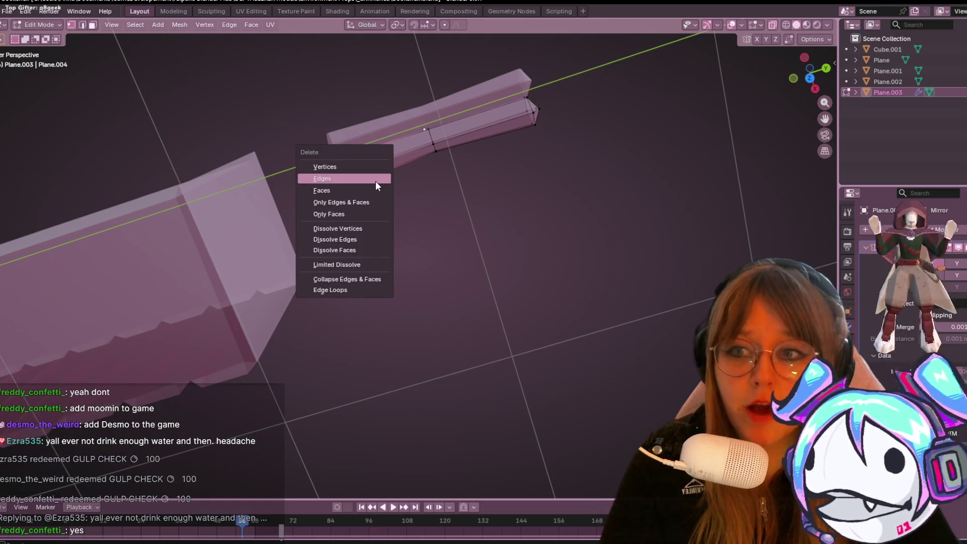
pyautogui.click(374, 166)
pyautogui.moveTo(453, 219)
pyautogui.mouseDown(button='middle')
pyautogui.moveTo(498, 143)
pyautogui.moveTo(422, 146)
pyautogui.moveTo(531, 149)
pyautogui.moveTo(456, 146)
pyautogui.mouseUp(button='middle')
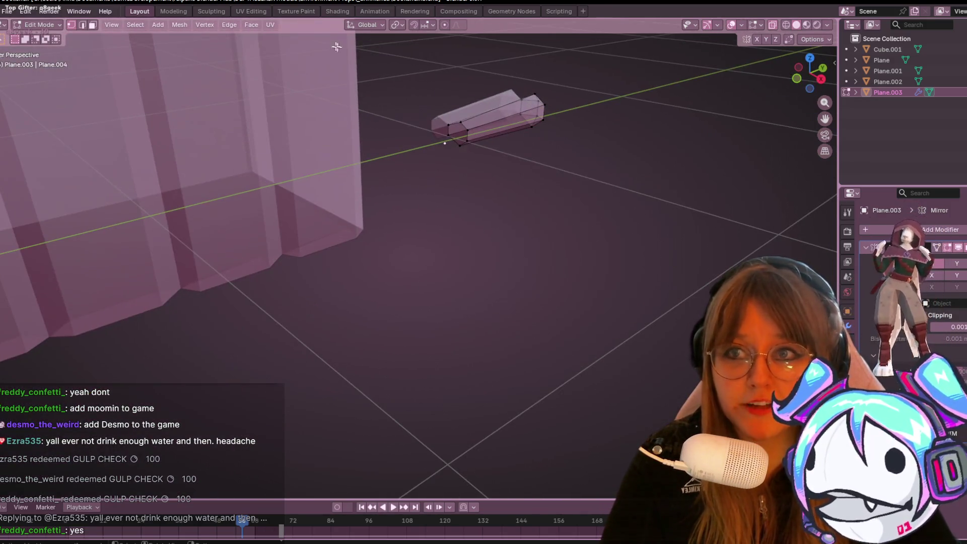
# Step: In face select mode, pick a lower front face and enable another Mirror axis for the opposite half
pyautogui.click(92, 25)
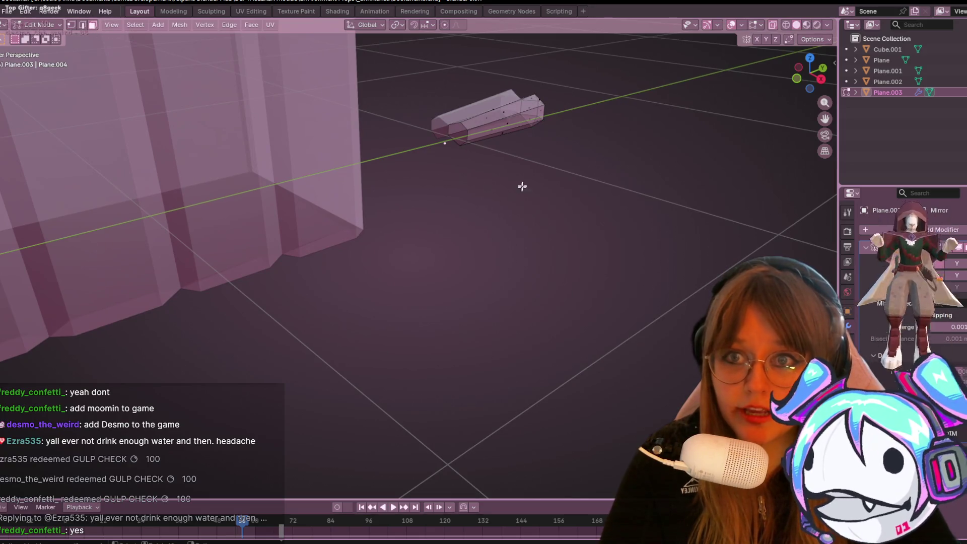
pyautogui.click(453, 130)
pyautogui.moveTo(460, 128); pyautogui.dragTo(483, 126, button='middle')
pyautogui.rightClick(546, 123)
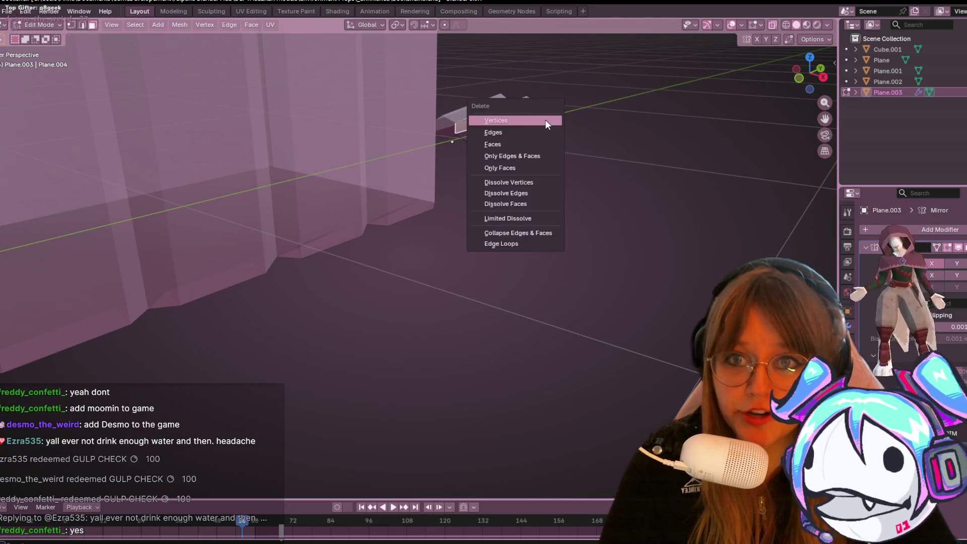
pyautogui.moveTo(731, 143); pyautogui.dragTo(871, 295, button='middle')
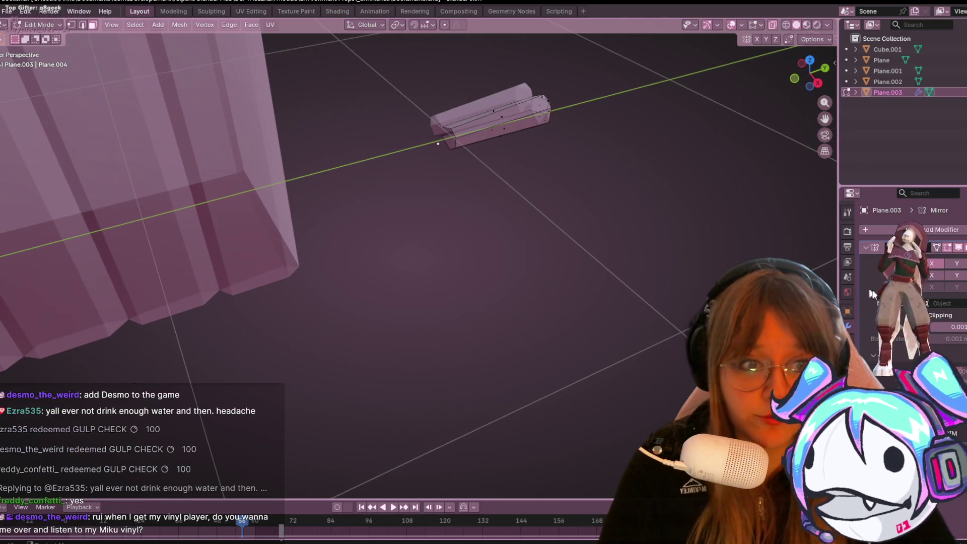
pyautogui.click(959, 267)
pyautogui.moveTo(580, 138); pyautogui.dragTo(548, 205, button='middle')
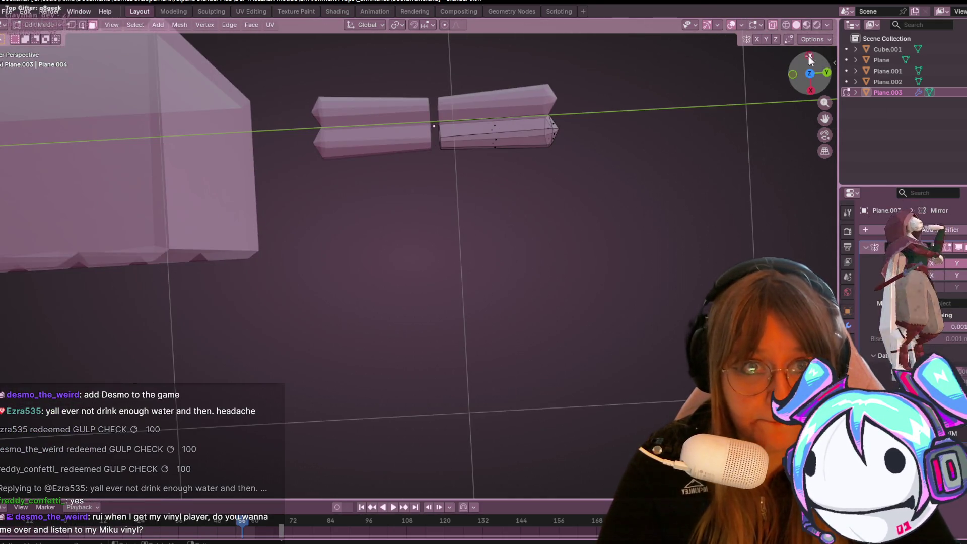
# Step: From the bottom view, select the whole lower-right piece and move it upward to overlap
pyautogui.click(810, 58)
pyautogui.scroll(-3, 420, 277)
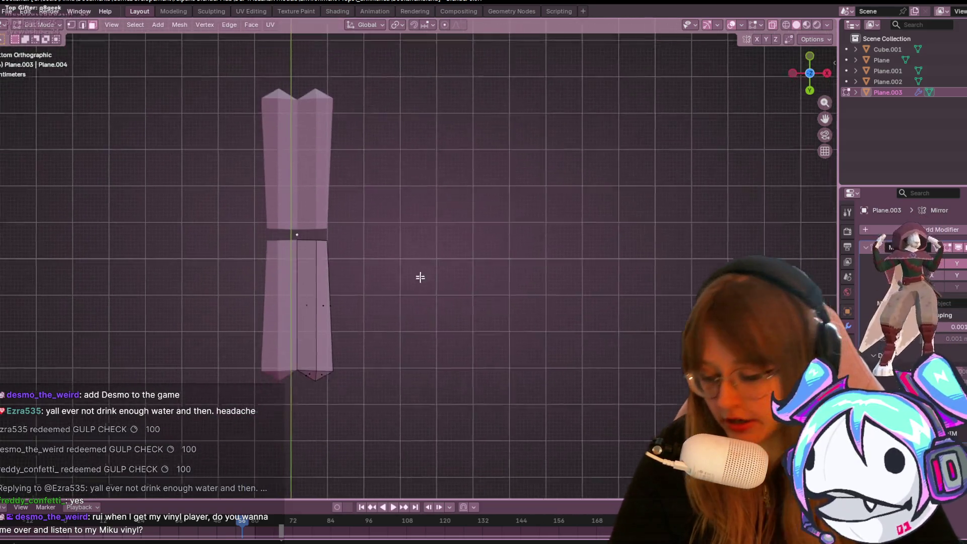
pyautogui.hotkey('ctrl', 'l')
pyautogui.press('g')
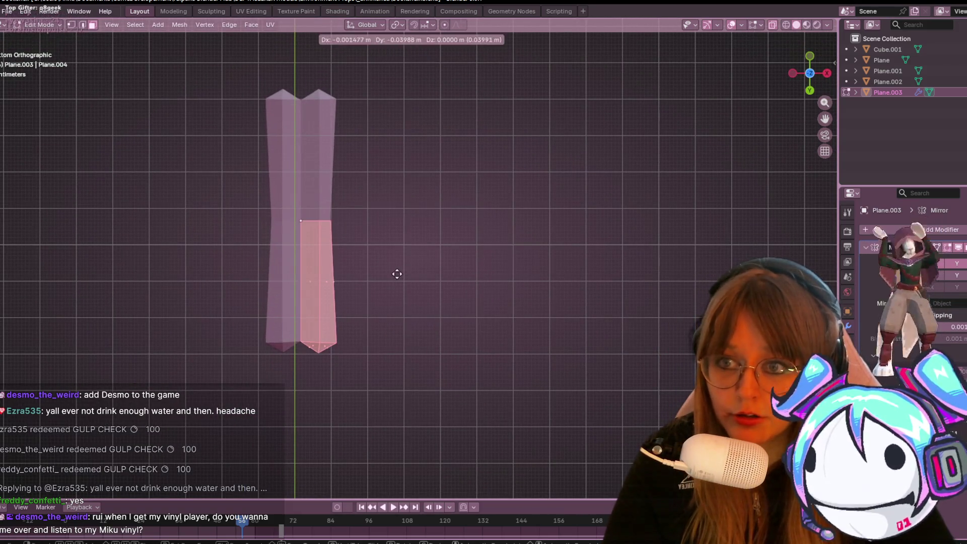
pyautogui.click(397, 276)
pyautogui.scroll(-2, 497, 268)
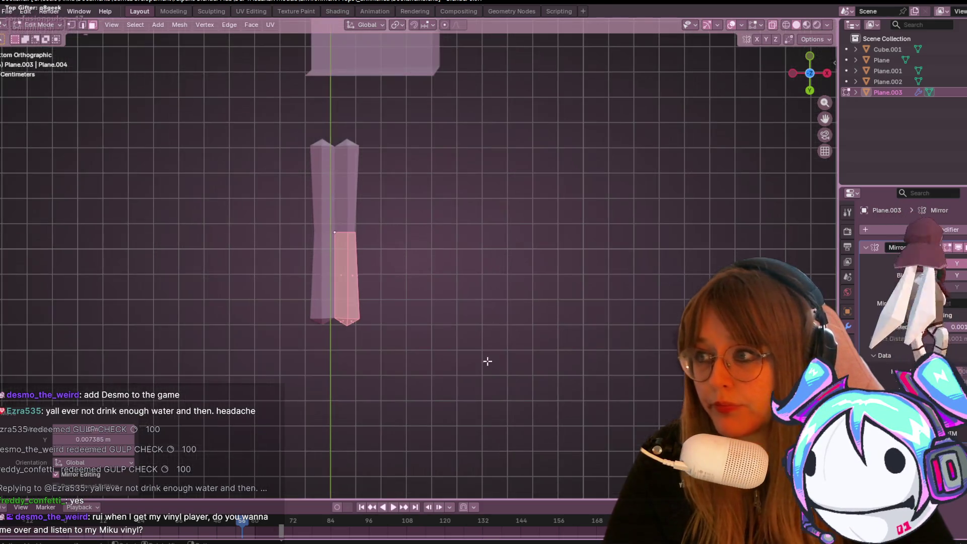
pyautogui.moveTo(441, 408)
pyautogui.mouseDown(button='middle')
pyautogui.moveTo(419, 391)
pyautogui.moveTo(267, 112)
pyautogui.moveTo(325, 80)
pyautogui.mouseUp(button='middle')
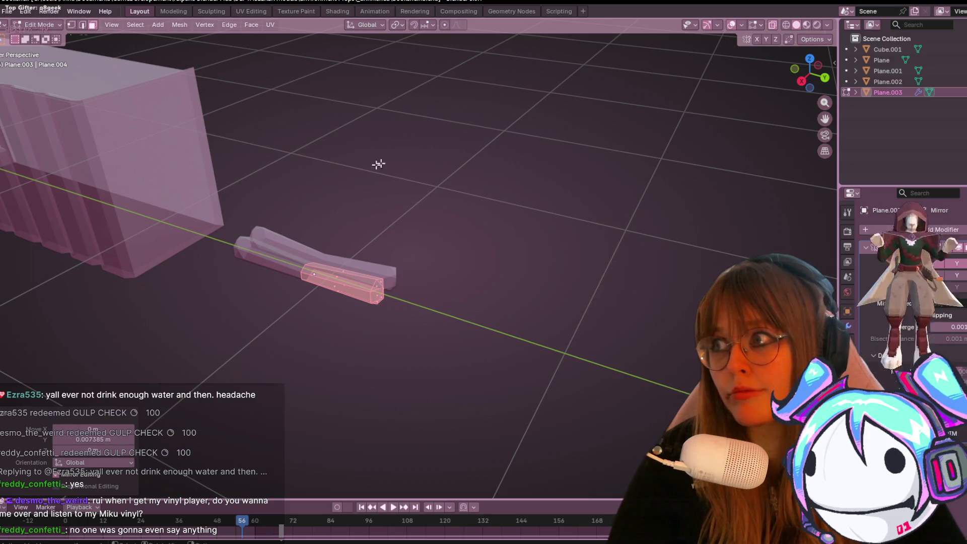
# Step: Orbit around the V-notched scroll mesh and switch back to Object Mode
pyautogui.moveTo(409, 234)
pyautogui.mouseDown(button='middle')
pyautogui.moveTo(449, 142)
pyautogui.moveTo(468, 171)
pyautogui.moveTo(566, 188)
pyautogui.moveTo(503, 284)
pyautogui.moveTo(423, 219)
pyautogui.moveTo(395, 158)
pyautogui.moveTo(416, 82)
pyautogui.moveTo(622, 272)
pyautogui.moveTo(504, 383)
pyautogui.mouseUp(button='middle')
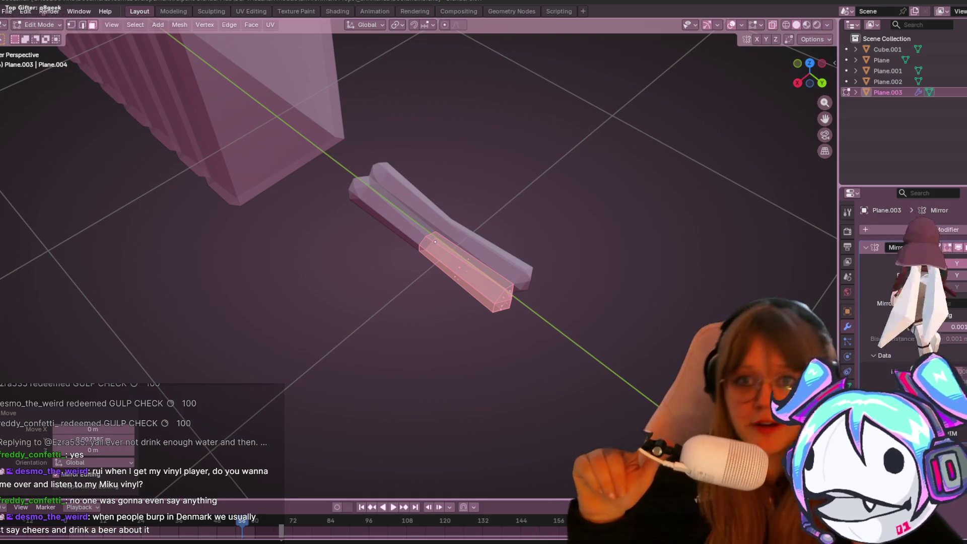
pyautogui.moveTo(612, 287)
pyautogui.mouseDown(button='middle')
pyautogui.moveTo(605, 300)
pyautogui.moveTo(633, 335)
pyautogui.moveTo(589, 246)
pyautogui.moveTo(646, 276)
pyautogui.mouseUp(button='middle')
pyautogui.press('Tab')
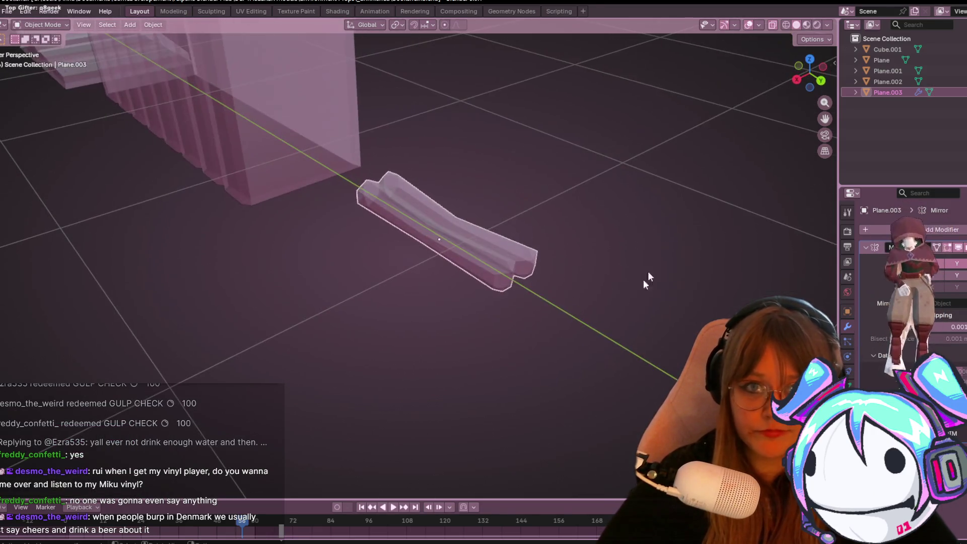
pyautogui.moveTo(741, 60)
pyautogui.mouseDown(button='middle')
pyautogui.moveTo(694, 107)
pyautogui.moveTo(540, 324)
pyautogui.moveTo(484, 198)
pyautogui.moveTo(499, 158)
pyautogui.moveTo(509, 143)
pyautogui.moveTo(535, 232)
pyautogui.moveTo(505, 287)
pyautogui.moveTo(598, 194)
pyautogui.moveTo(445, 138)
pyautogui.moveTo(410, 207)
pyautogui.moveTo(520, 222)
pyautogui.moveTo(529, 285)
pyautogui.moveTo(480, 267)
pyautogui.moveTo(514, 289)
pyautogui.moveTo(615, 138)
pyautogui.moveTo(487, 169)
pyautogui.moveTo(492, 324)
pyautogui.moveTo(496, 263)
pyautogui.mouseUp(button='middle')
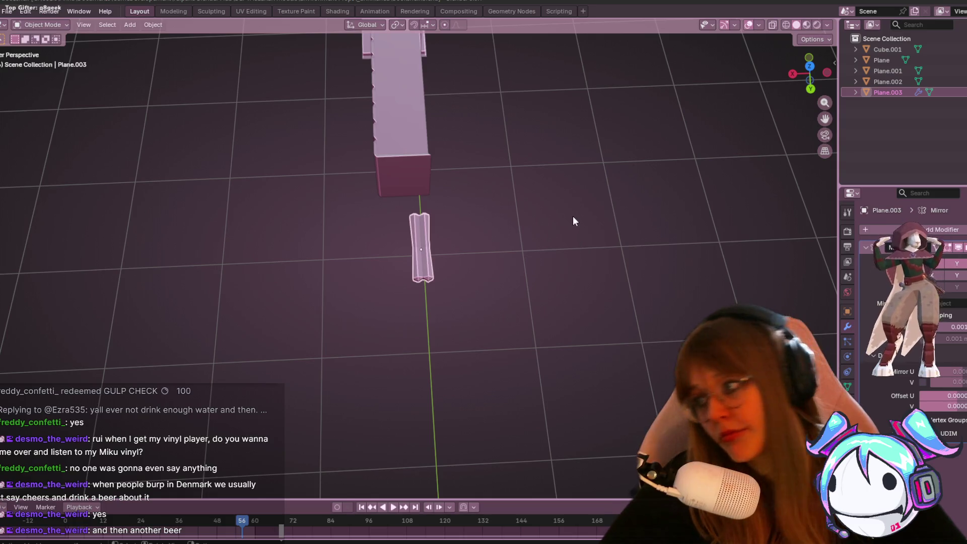
pyautogui.scroll(3, 550, 229)
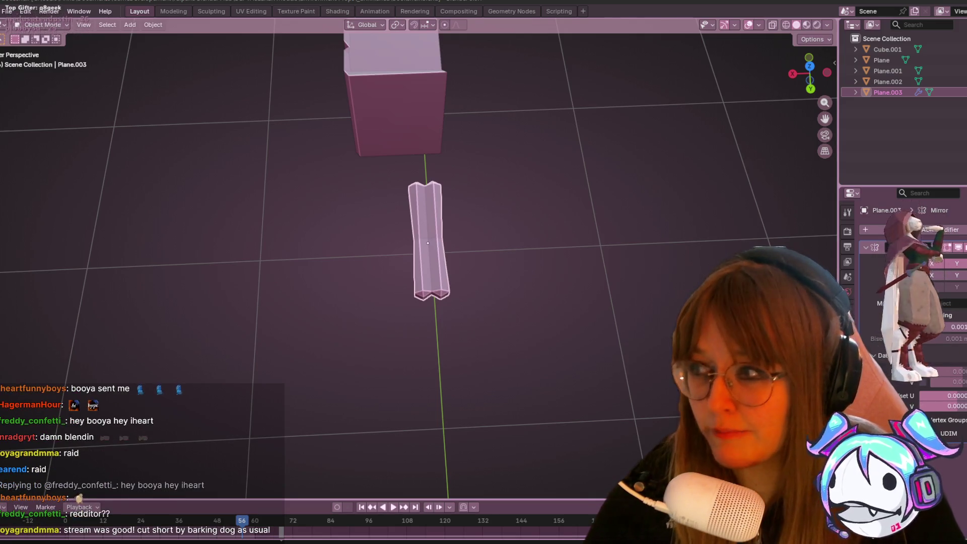
# Step: Switch to the Chrome window showing the Twitch channel page
pyautogui.hotkey('alt', 'Tab')
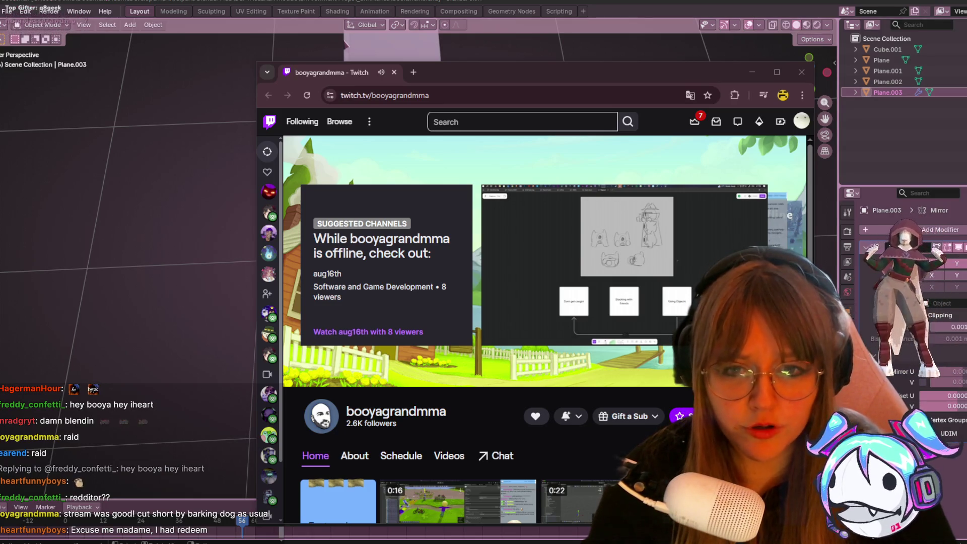
# Step: Play the channel's recent stream recording and skip to near its end
pyautogui.click(593, 305)
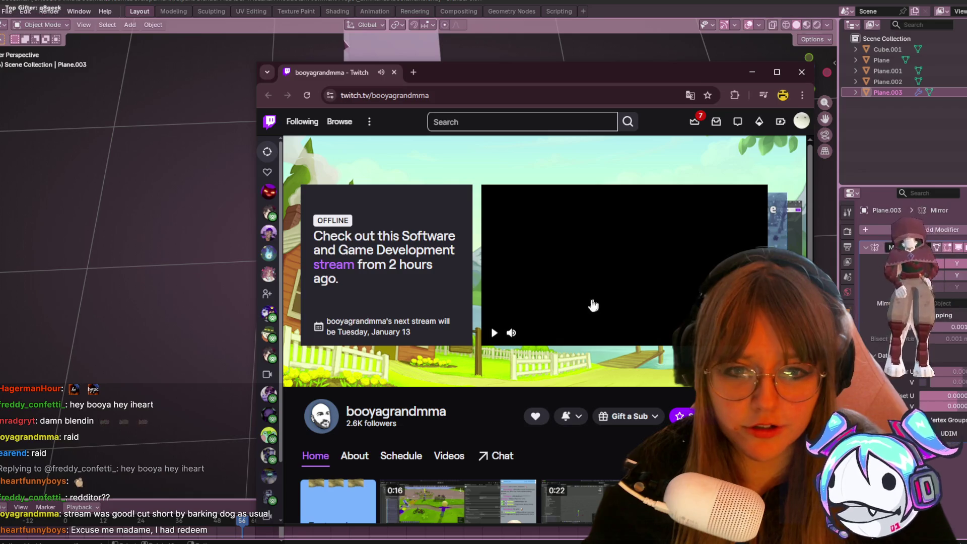
pyautogui.click(494, 333)
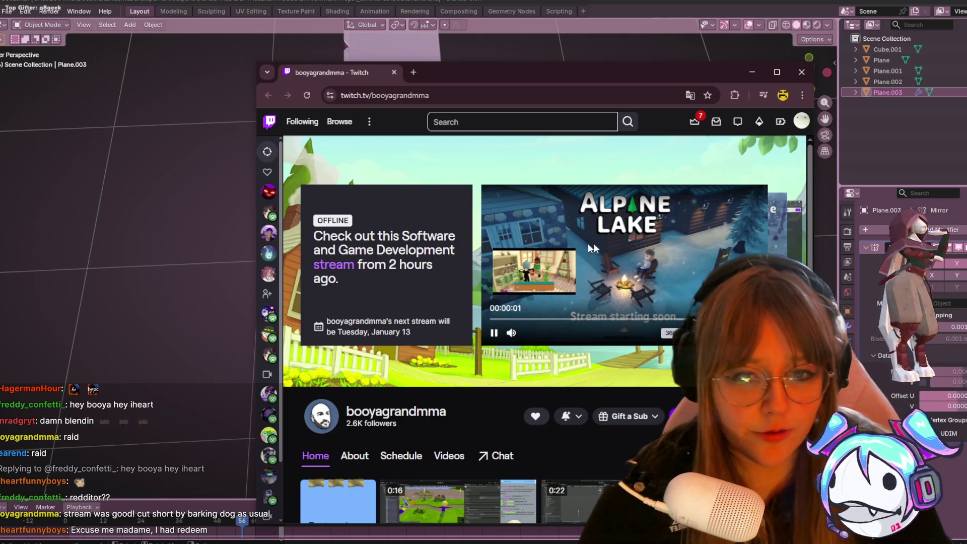
pyautogui.click(688, 319)
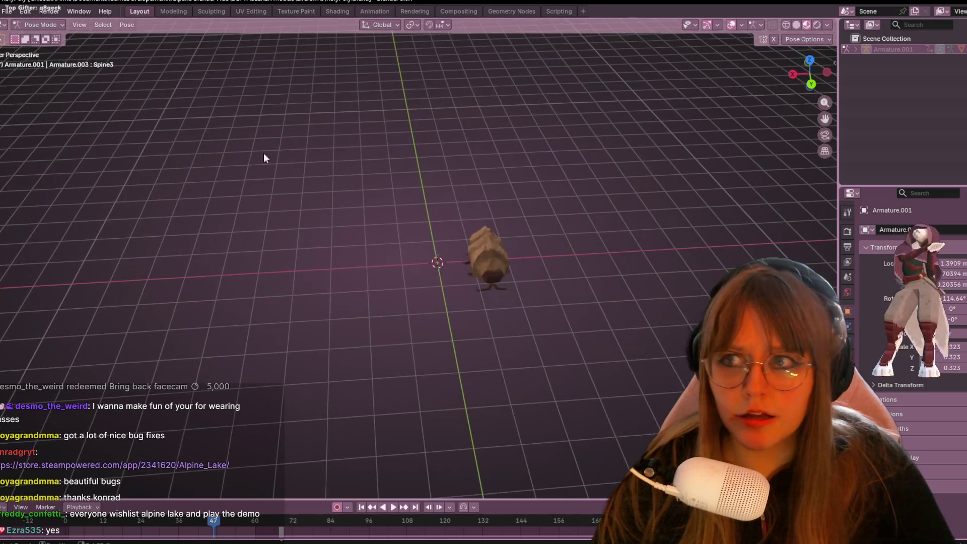
# Step: Switch to the Animation workspace and assign the Roolstar action to the bug armature
pyautogui.click(251, 11)
pyautogui.click(295, 11)
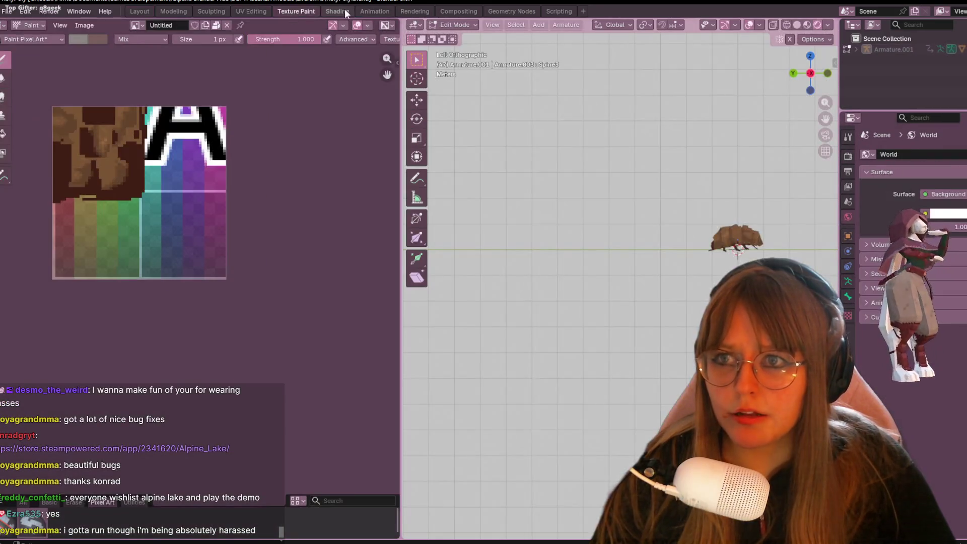
pyautogui.click(375, 11)
pyautogui.moveTo(683, 237); pyautogui.dragTo(609, 278, button='middle')
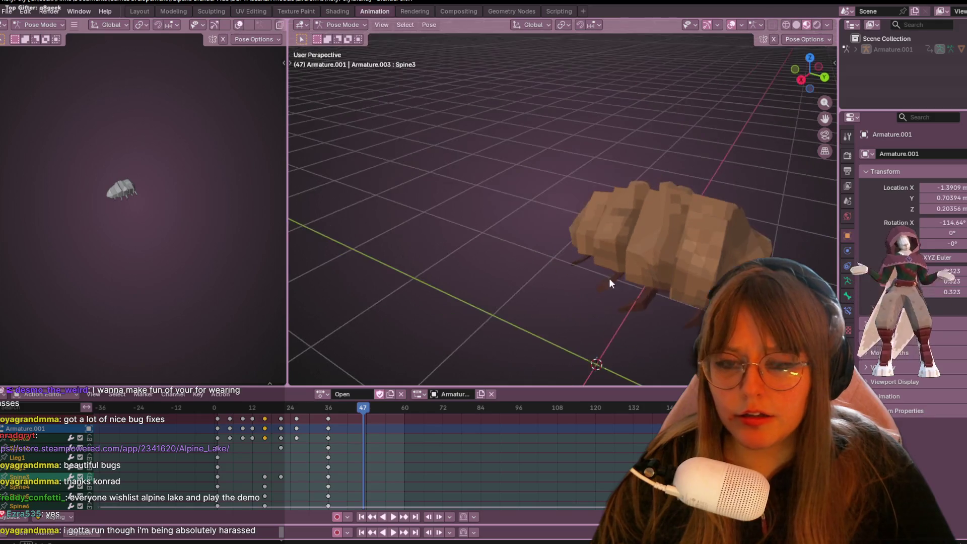
pyautogui.click(323, 394)
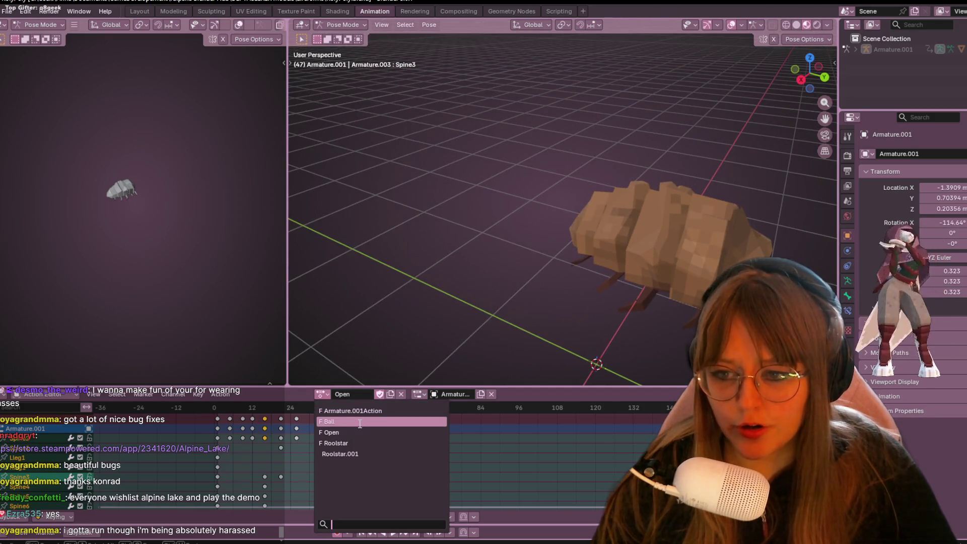
pyautogui.click(348, 443)
# Step: Play the Roolstar curling animation, then stop it at frame 35
pyautogui.moveTo(670, 237)
pyautogui.mouseDown(button='middle')
pyautogui.moveTo(534, 283)
pyautogui.moveTo(503, 199)
pyautogui.moveTo(654, 210)
pyautogui.mouseUp(button='middle')
pyautogui.scroll(-2, 661, 245)
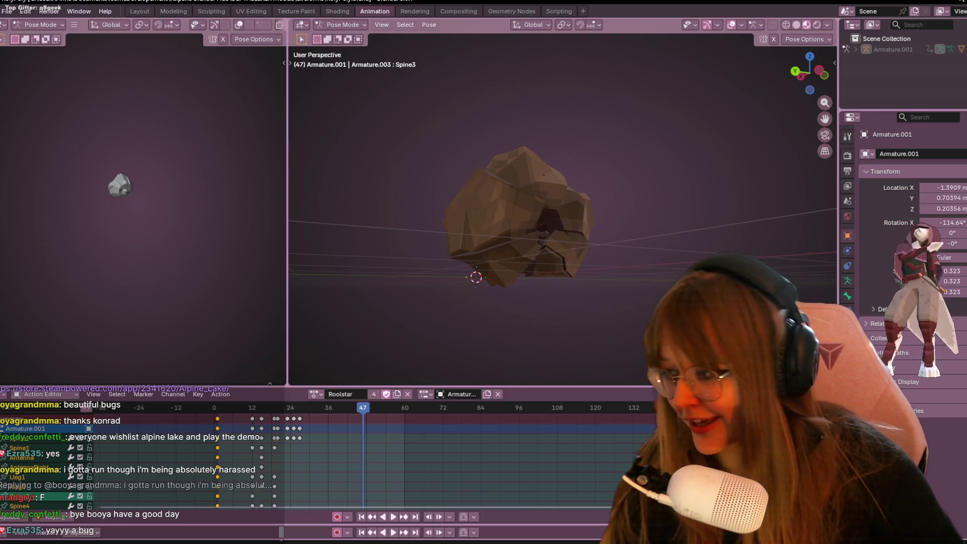
pyautogui.press('space')
pyautogui.moveTo(599, 182)
pyautogui.mouseDown(button='middle')
pyautogui.moveTo(597, 218)
pyautogui.moveTo(619, 248)
pyautogui.mouseUp(button='middle')
pyautogui.press('space')
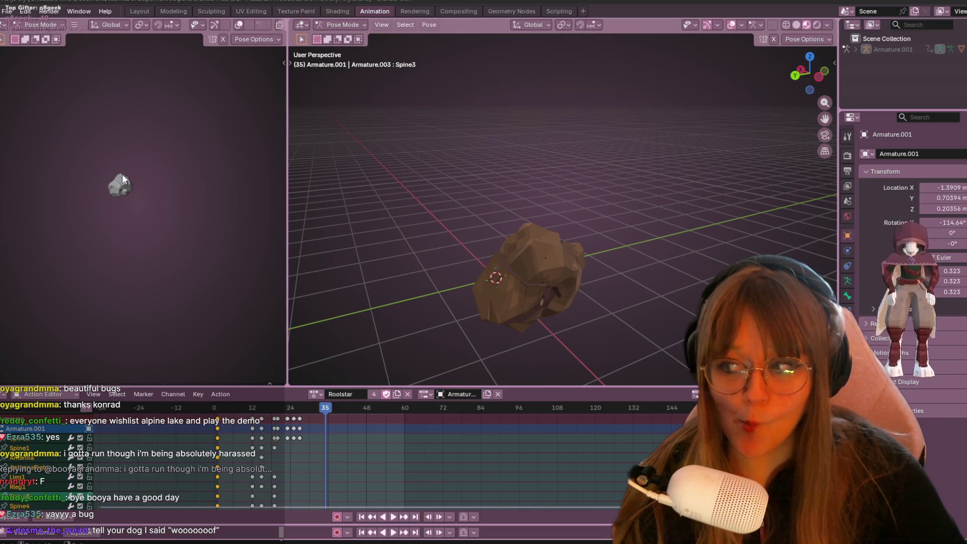
pyautogui.click(9, 10)
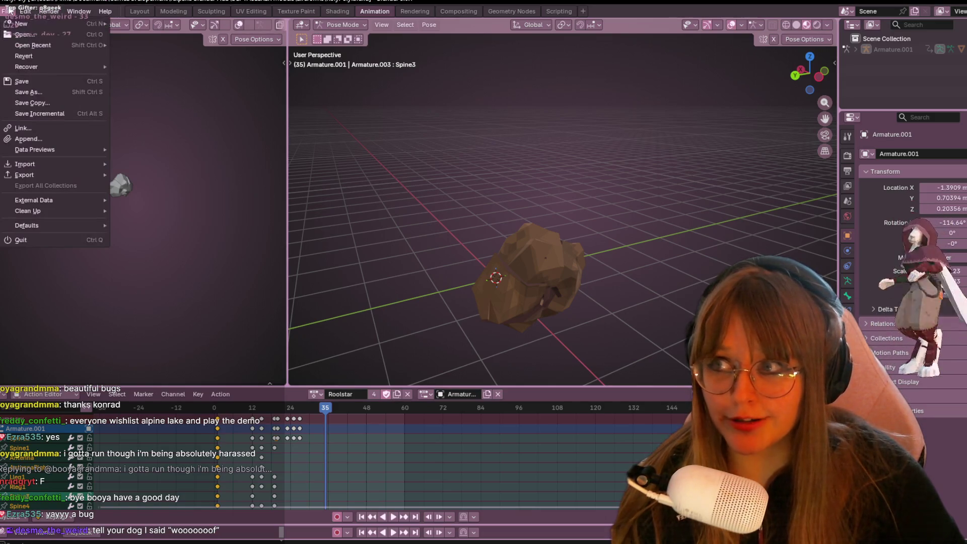
# Step: Open the recent Bookshelf.blend file without saving and select the scroll Plane.003
pyautogui.moveTo(31, 46)
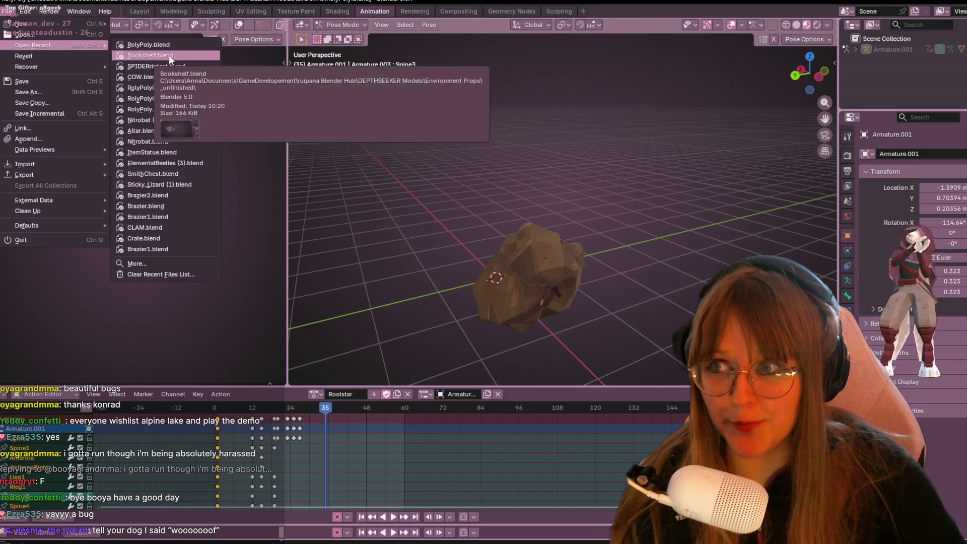
pyautogui.click(168, 55)
pyautogui.click(473, 293)
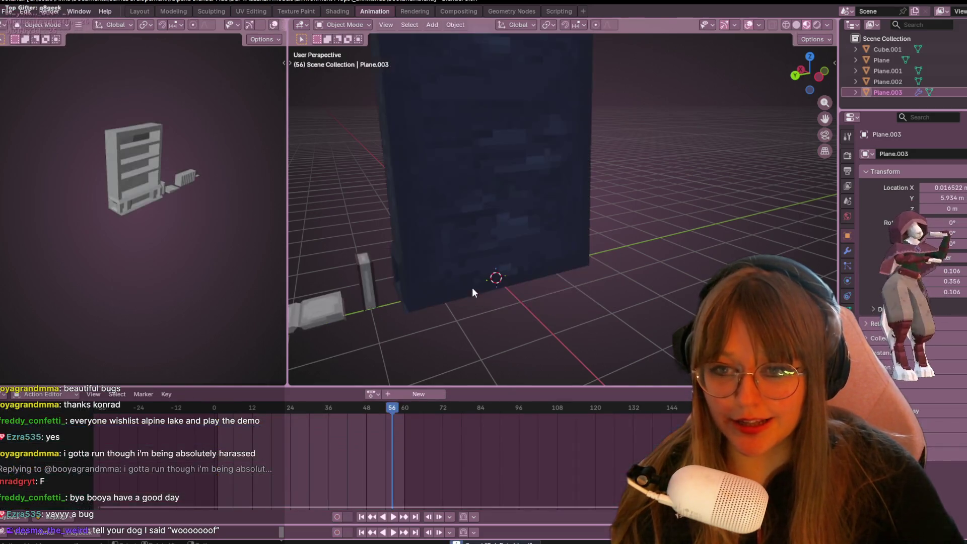
pyautogui.moveTo(545, 280)
pyautogui.mouseDown(button='middle')
pyautogui.moveTo(605, 288)
pyautogui.moveTo(364, 233)
pyautogui.moveTo(430, 279)
pyautogui.moveTo(393, 272)
pyautogui.mouseUp(button='middle')
pyautogui.click(362, 234)
pyautogui.click(405, 275)
# Step: In top view, shrink the Plane.003 scroll and move it to the right
pyautogui.scroll(3, 727, 107)
pyautogui.moveTo(727, 107)
pyautogui.mouseDown(button='middle')
pyautogui.moveTo(346, 152)
pyautogui.moveTo(667, 51)
pyautogui.mouseUp(button='middle')
pyautogui.moveTo(809, 75); pyautogui.dragTo(790, 65)
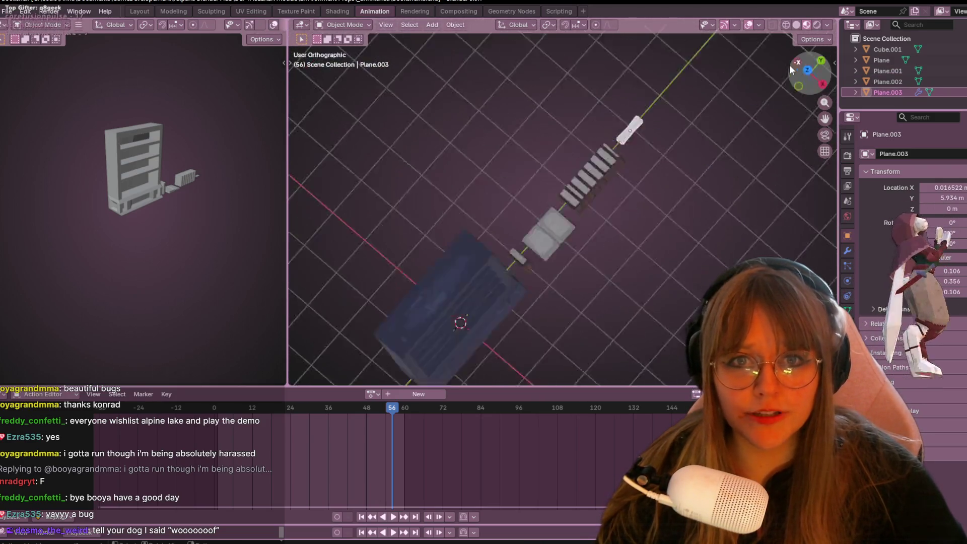
pyautogui.press('KP_7')
pyautogui.moveTo(731, 122)
pyautogui.keyDown('shift'); pyautogui.mouseDown(button='middle')
pyautogui.moveTo(380, 191)
pyautogui.moveTo(469, 256)
pyautogui.mouseUp(button='middle'); pyautogui.keyUp('shift')
pyautogui.press('s')
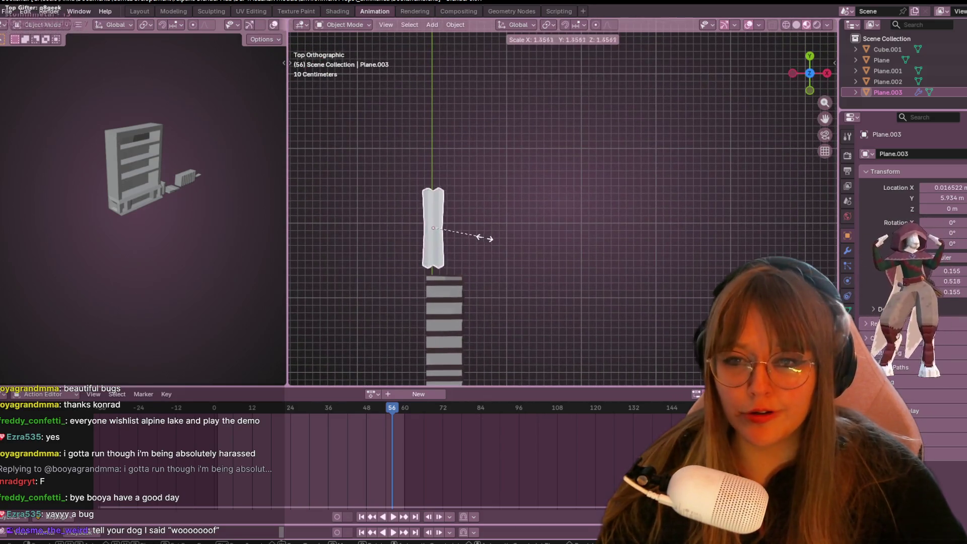
pyautogui.click(476, 237)
pyautogui.press('g')
pyautogui.click(475, 246)
# Step: Enlarge the scroll, place it left near the books, and bring up the 'scroll of paper' references
pyautogui.moveTo(545, 255)
pyautogui.keyDown('shift'); pyautogui.mouseDown(button='middle')
pyautogui.moveTo(448, 206)
pyautogui.moveTo(660, 236)
pyautogui.moveTo(521, 181)
pyautogui.moveTo(549, 127)
pyautogui.moveTo(579, 116)
pyautogui.mouseUp(button='middle'); pyautogui.keyUp('shift')
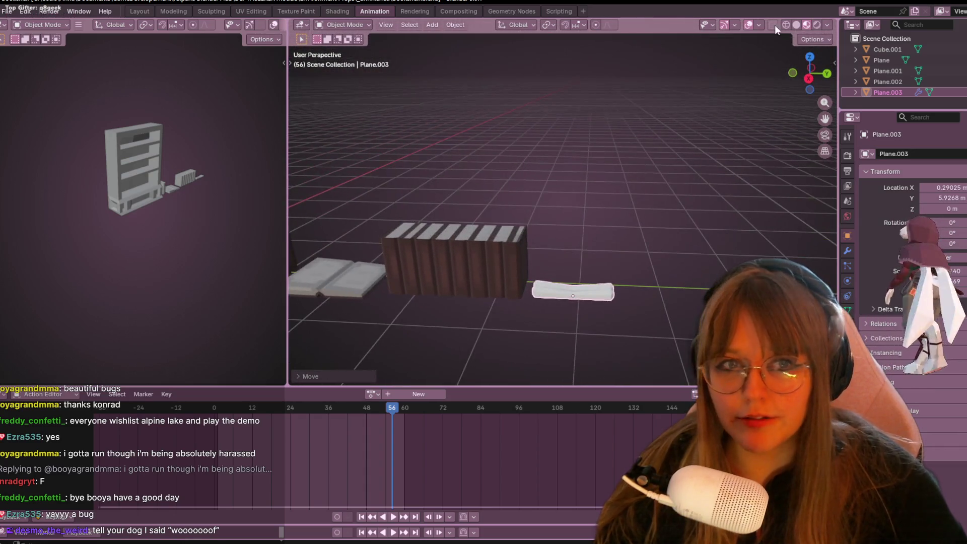
pyautogui.click(810, 56)
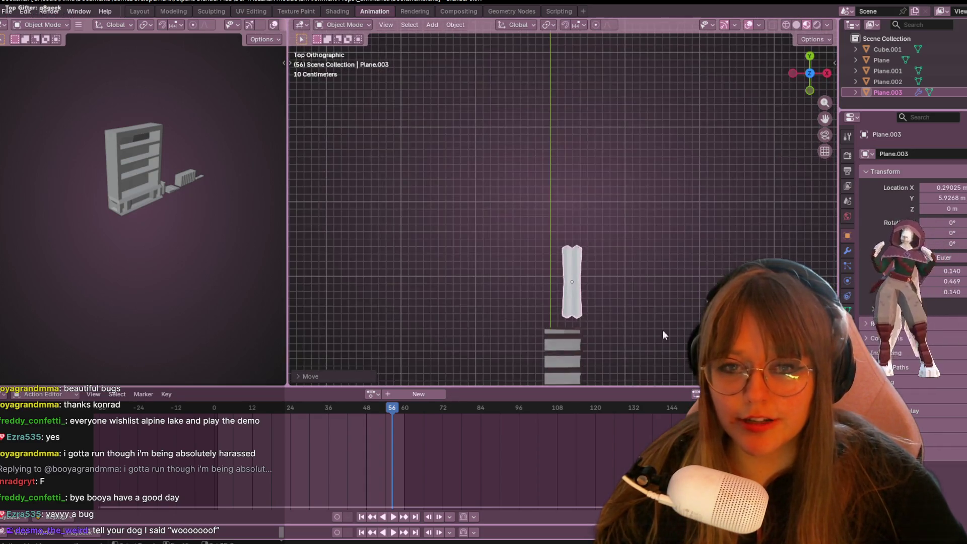
pyautogui.keyDown('shift'); pyautogui.moveTo(663, 331); pyautogui.dragTo(627, 271, button='middle'); pyautogui.keyUp('shift')
pyautogui.press('s')
pyautogui.click(668, 213)
pyautogui.press('g')
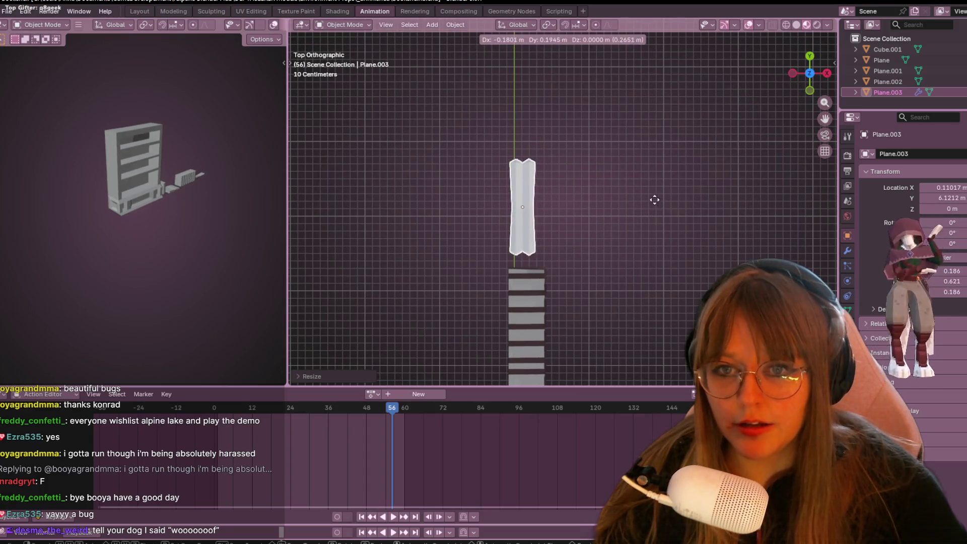
pyautogui.click(642, 198)
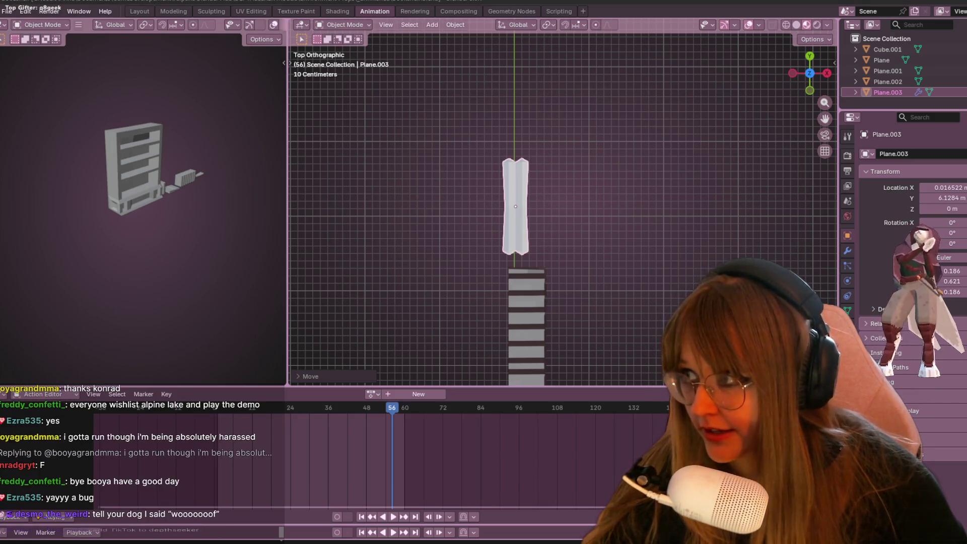
pyautogui.hotkey('alt', 'Tab')
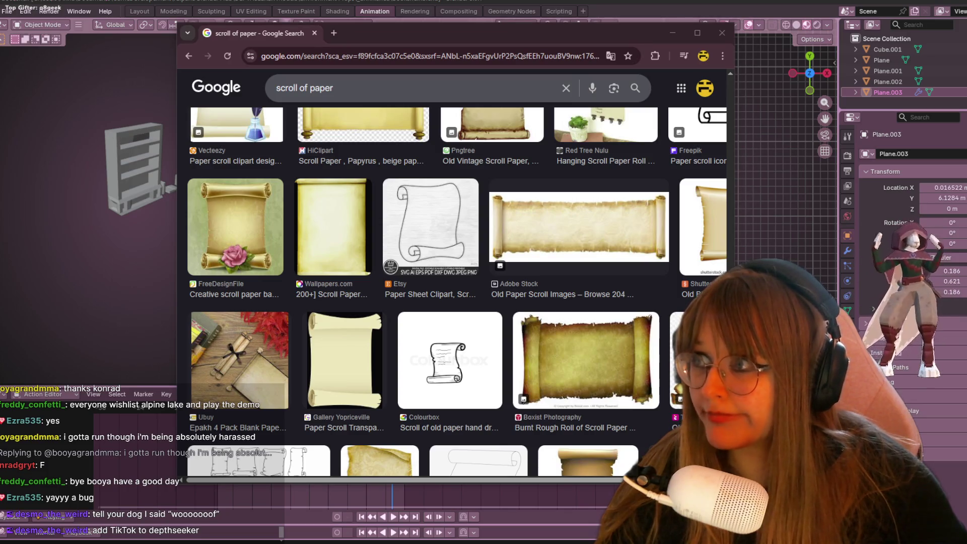
# Step: Browse further down the 'scroll of paper' image results, then return to the Blender scene
pyautogui.hotkey('alt', 'Tab')
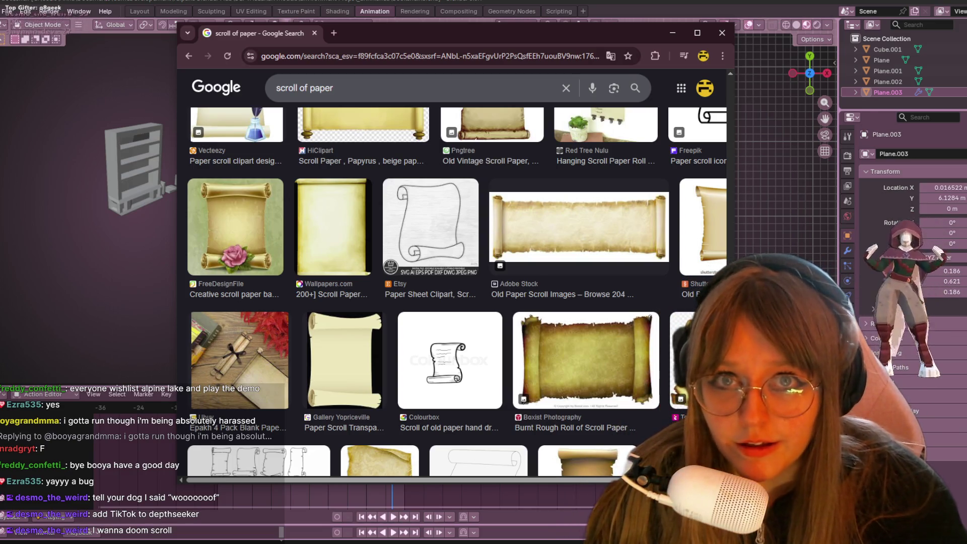
pyautogui.hotkey('alt', 'Tab')
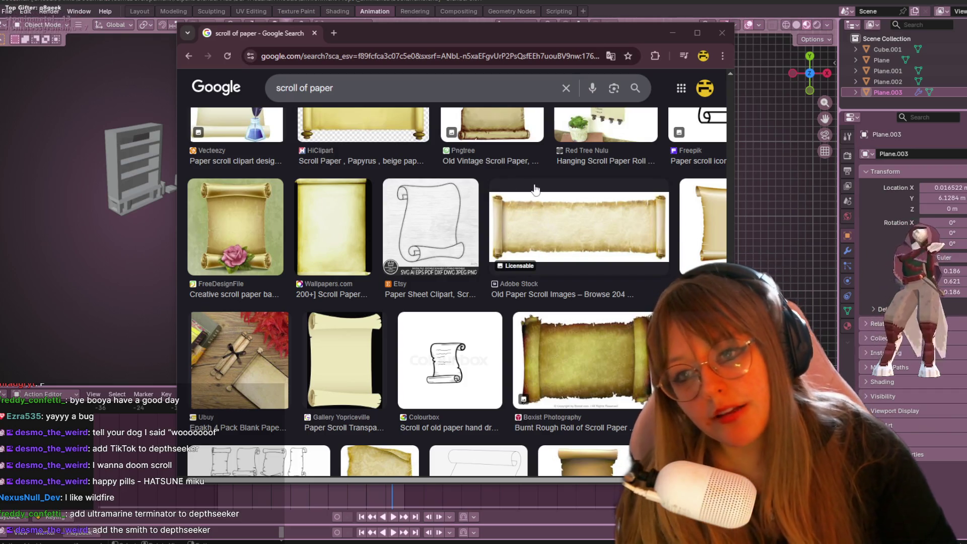
pyautogui.scroll(-2, 527, 214)
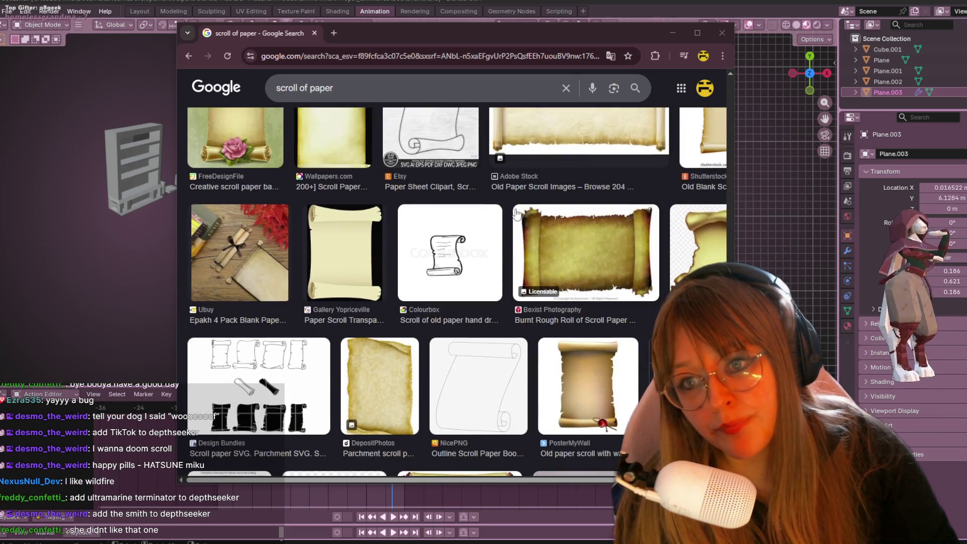
pyautogui.hotkey('alt', 'Tab')
pyautogui.moveTo(642, 265)
pyautogui.mouseDown(button='middle')
pyautogui.moveTo(670, 229)
pyautogui.moveTo(341, 210)
pyautogui.moveTo(476, 244)
pyautogui.mouseUp(button='middle')
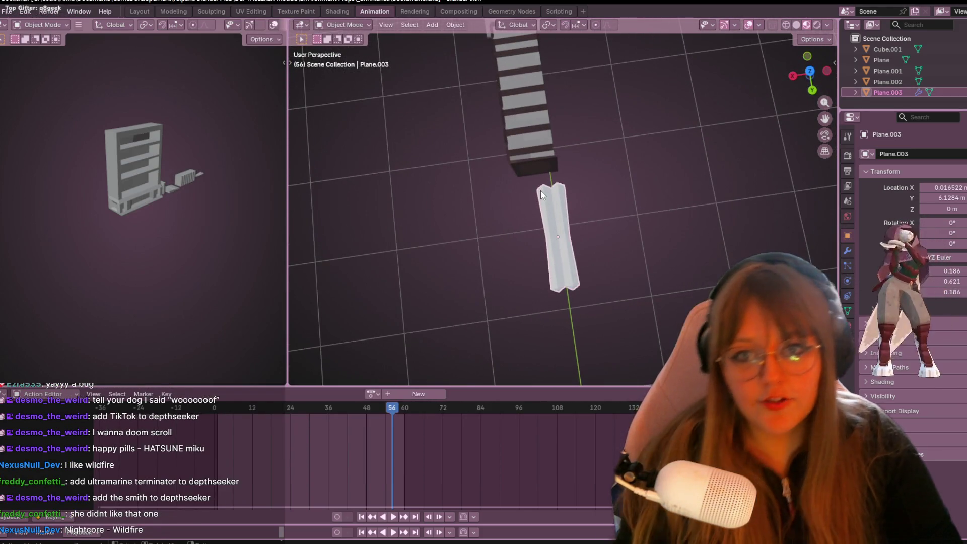
# Step: Frame the plank from top view and duplicate it, placing the copy above the original
pyautogui.moveTo(540, 192); pyautogui.dragTo(611, 218, button='middle')
pyautogui.moveTo(806, 70); pyautogui.dragTo(816, 75)
pyautogui.click(815, 74)
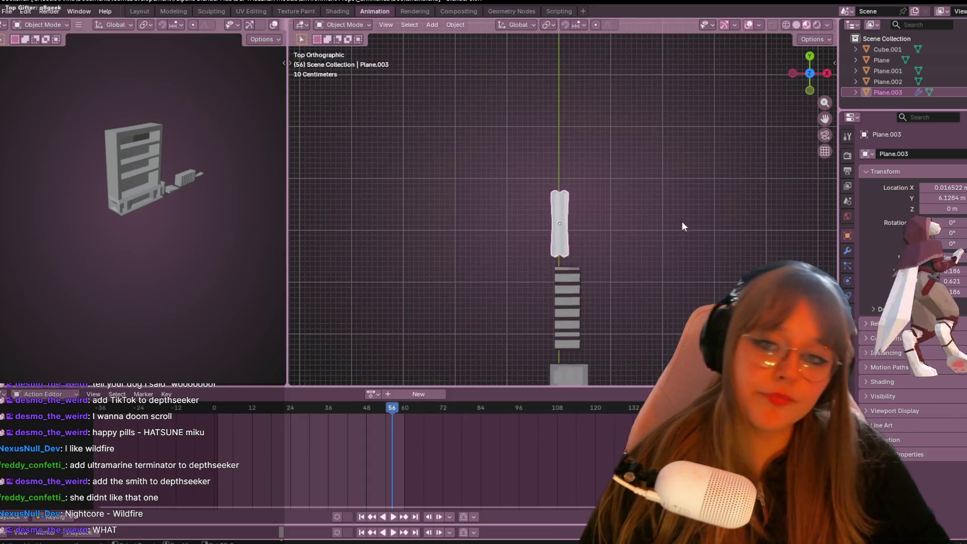
pyautogui.scroll(-3, 615, 271)
pyautogui.scroll(2, 600, 249)
pyautogui.moveTo(633, 381)
pyautogui.keyDown('shift'); pyautogui.mouseDown(button='middle')
pyautogui.moveTo(601, 250)
pyautogui.moveTo(617, 287)
pyautogui.mouseUp(button='middle'); pyautogui.keyUp('shift')
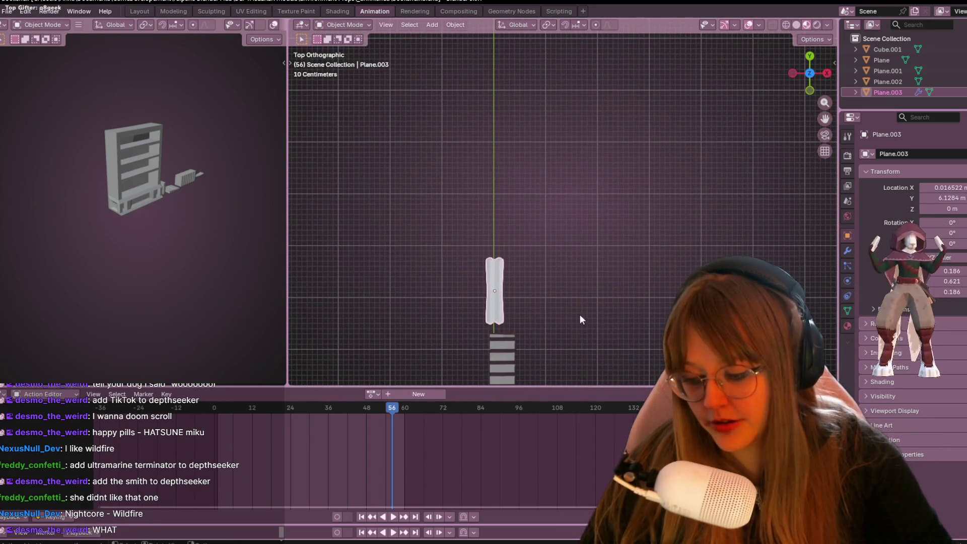
pyautogui.hotkey('shift', 'd')
pyautogui.click(559, 169)
pyautogui.moveTo(559, 171)
pyautogui.keyDown('shift'); pyautogui.mouseDown(button='middle')
pyautogui.moveTo(553, 206)
pyautogui.moveTo(596, 285)
pyautogui.mouseUp(button='middle'); pyautogui.keyUp('shift')
# Step: Rotate the copy to lie sideways at about -90.8°, reposition it, and enter Edit Mode
pyautogui.press('r')
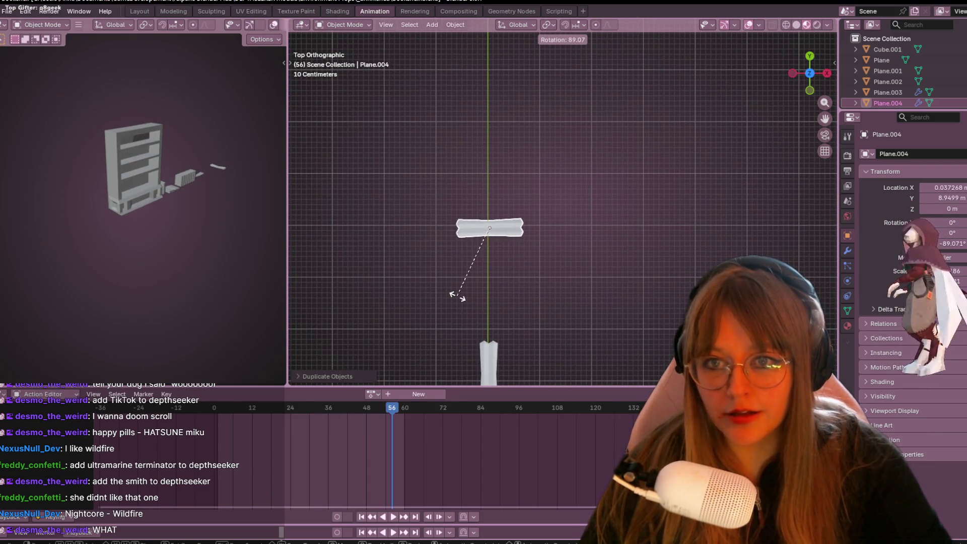
pyautogui.click(456, 296)
pyautogui.moveTo(538, 241)
pyautogui.keyDown('shift'); pyautogui.mouseDown(button='middle')
pyautogui.moveTo(485, 260)
pyautogui.moveTo(578, 222)
pyautogui.mouseUp(button='middle'); pyautogui.keyUp('shift')
pyautogui.press('r')
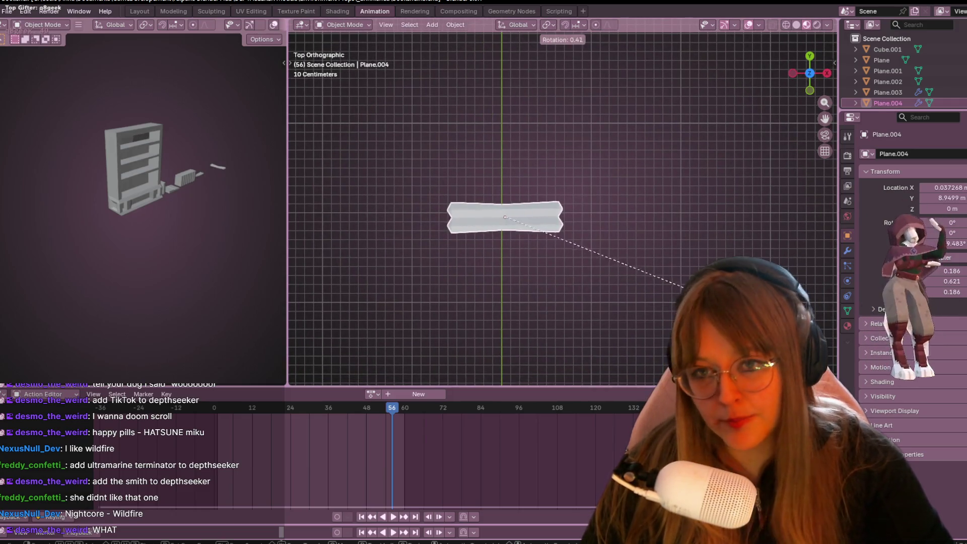
pyautogui.click(674, 275)
pyautogui.press('g')
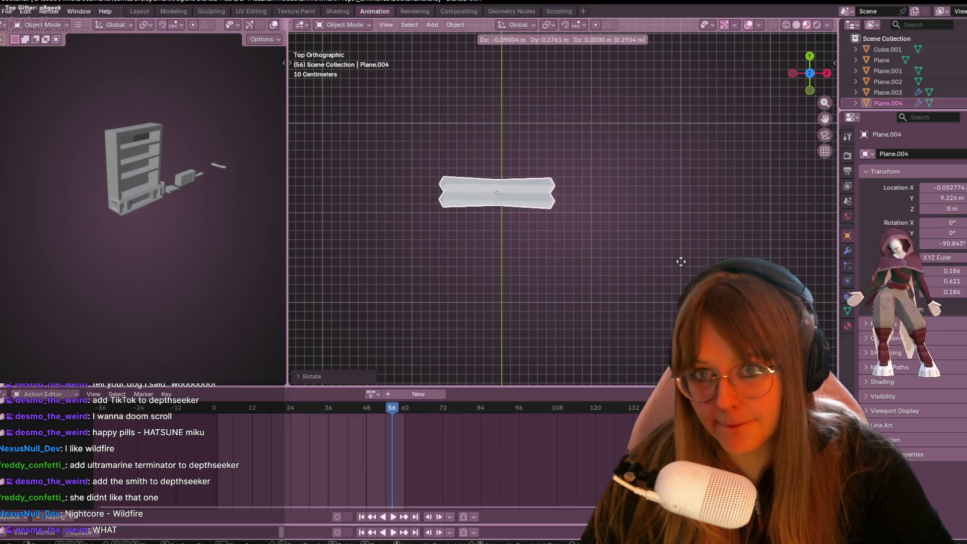
pyautogui.click(686, 256)
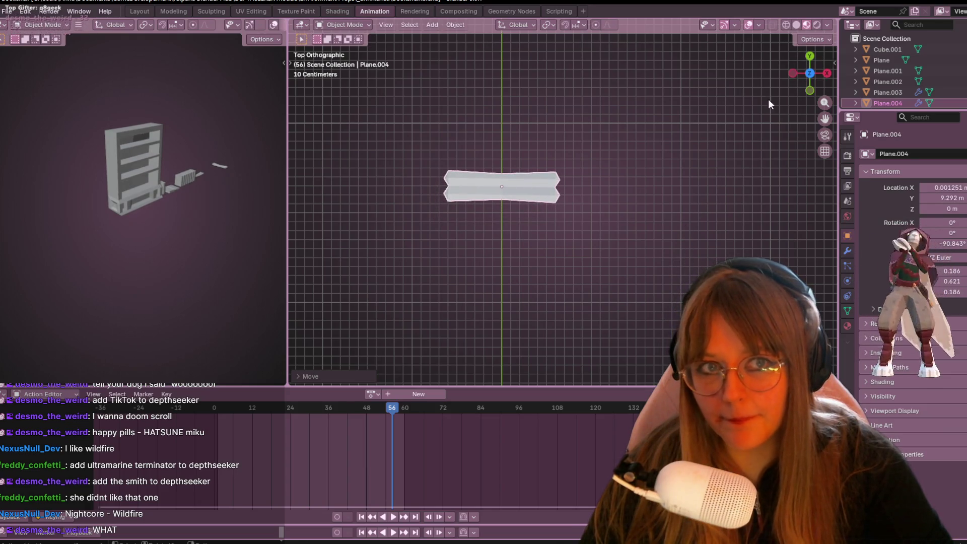
pyautogui.press('Tab')
pyautogui.scroll(4, 544, 186)
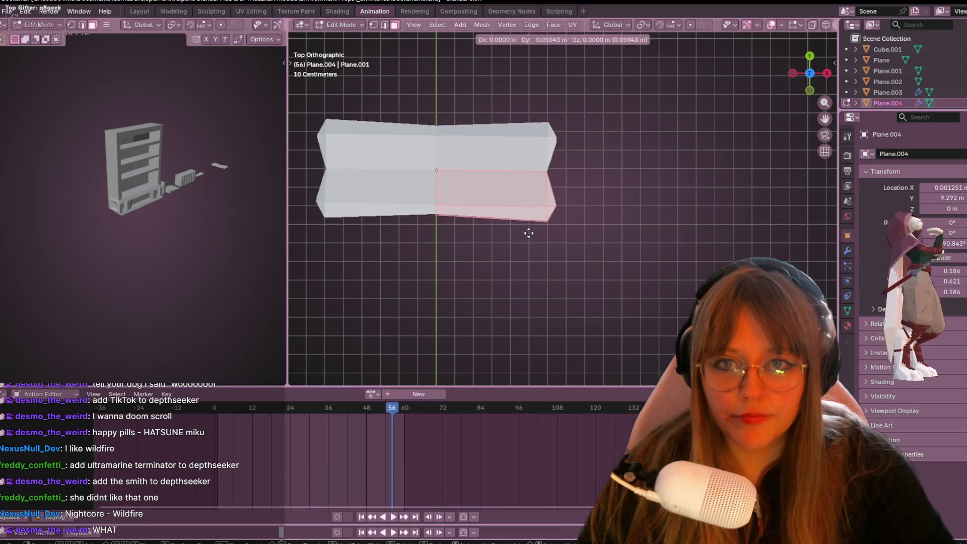
# Step: In Right view with the Mirror modifier shown, spread the two mirrored halves apart
pyautogui.moveTo(620, 238); pyautogui.dragTo(495, 133, button='middle')
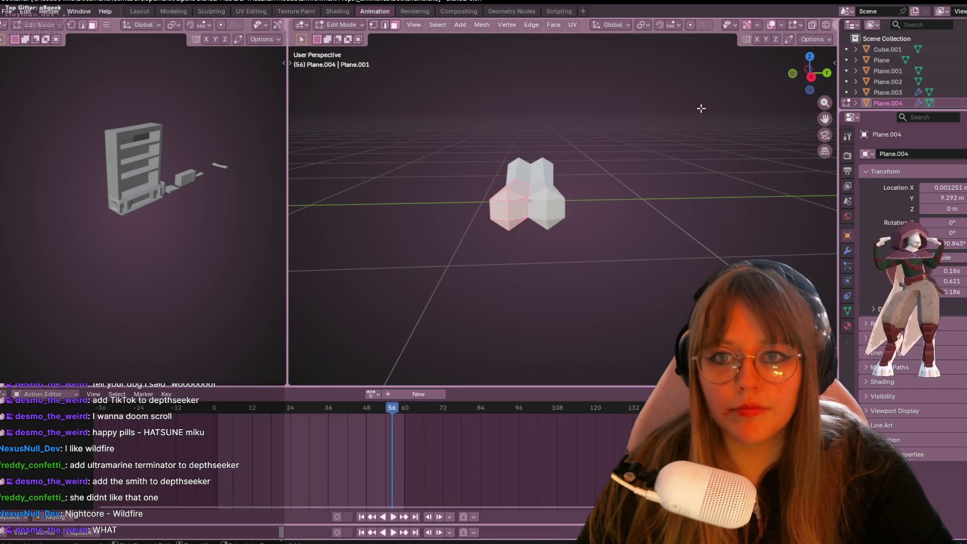
pyautogui.click(812, 78)
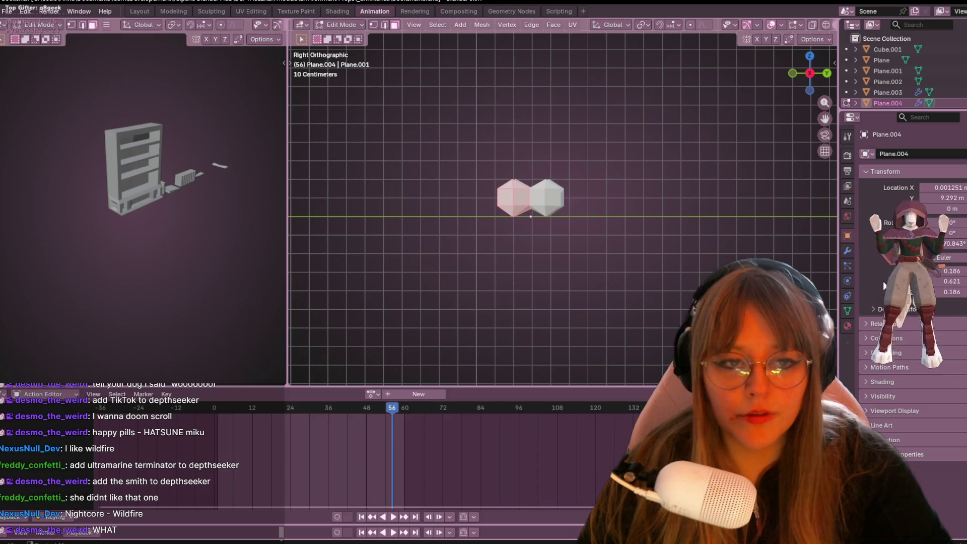
pyautogui.click(848, 250)
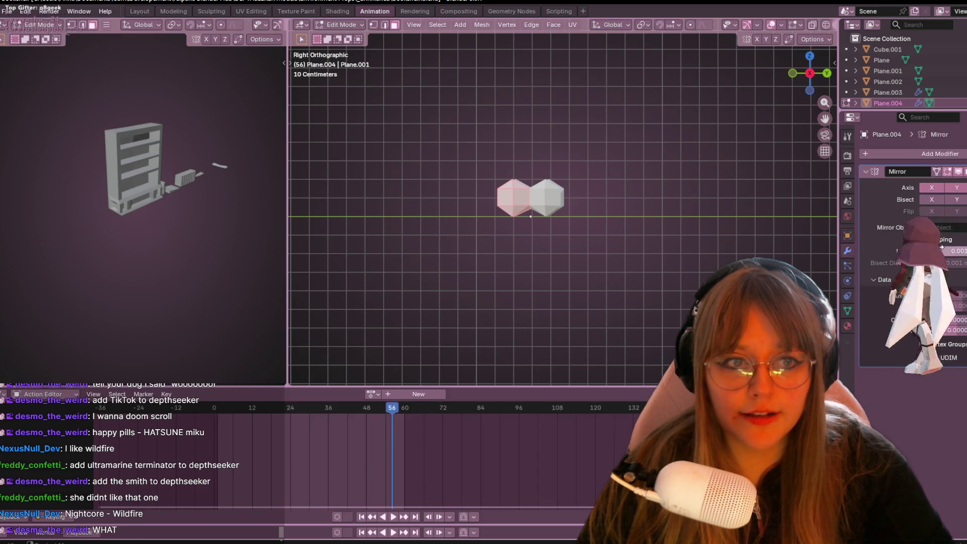
pyautogui.keyDown('shift'); pyautogui.moveTo(602, 208); pyautogui.dragTo(632, 259, button='middle'); pyautogui.keyUp('shift')
pyautogui.press('g')
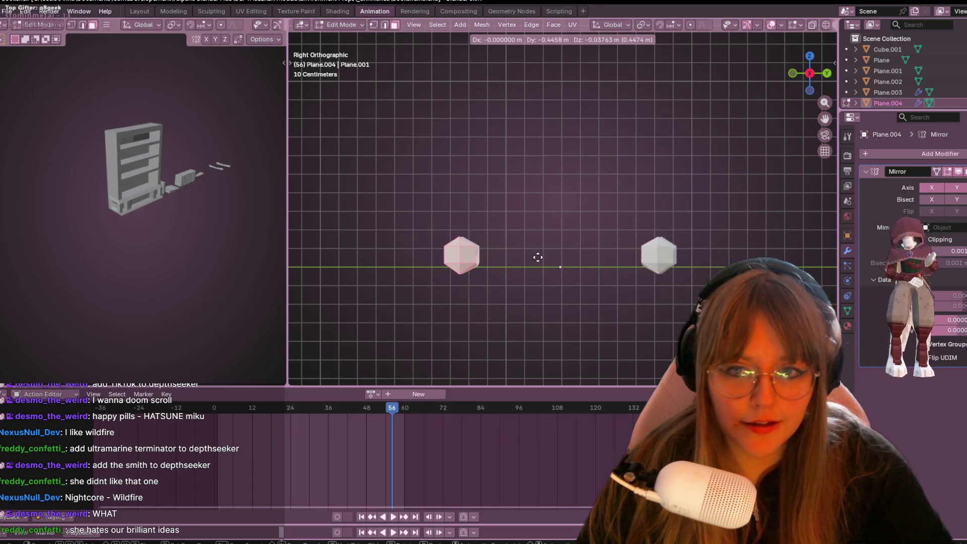
pyautogui.click(514, 259)
pyautogui.moveTo(514, 259)
pyautogui.mouseDown(button='middle')
pyautogui.moveTo(640, 206)
pyautogui.moveTo(421, 309)
pyautogui.moveTo(464, 281)
pyautogui.moveTo(425, 272)
pyautogui.mouseUp(button='middle')
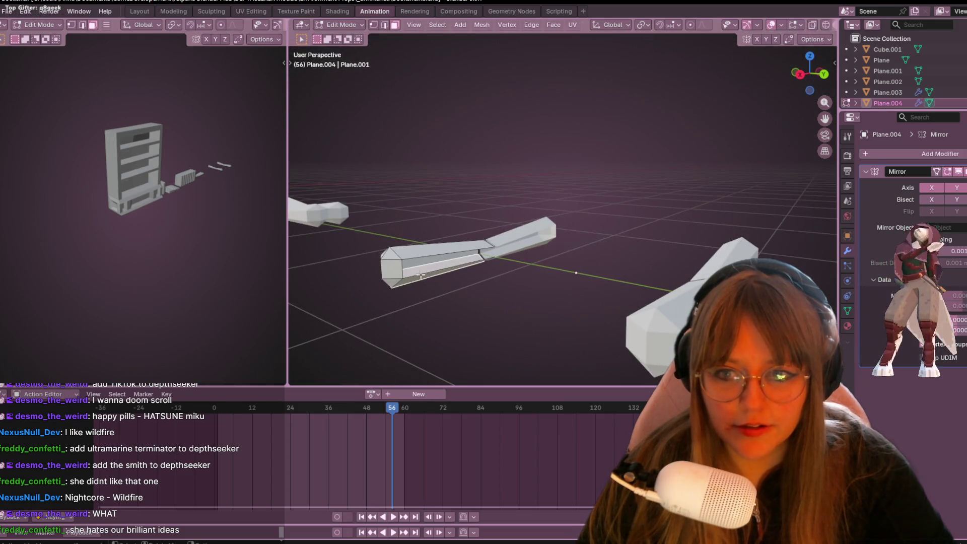
# Step: Switch to vertex select and try selecting vertices at the bar end, then clear the selection
pyautogui.click(406, 276)
pyautogui.moveTo(405, 276)
pyautogui.mouseDown(button='middle')
pyautogui.moveTo(499, 196)
pyautogui.moveTo(534, 228)
pyautogui.moveTo(511, 233)
pyautogui.moveTo(500, 207)
pyautogui.mouseUp(button='middle')
pyautogui.click(374, 24)
pyautogui.click(500, 207)
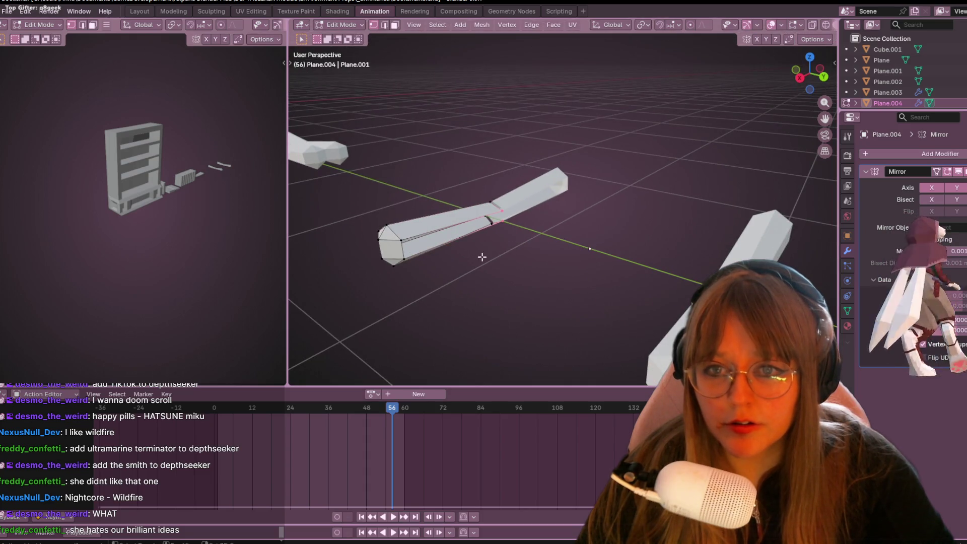
pyautogui.keyDown('shift'); pyautogui.click(405, 241); pyautogui.keyUp('shift')
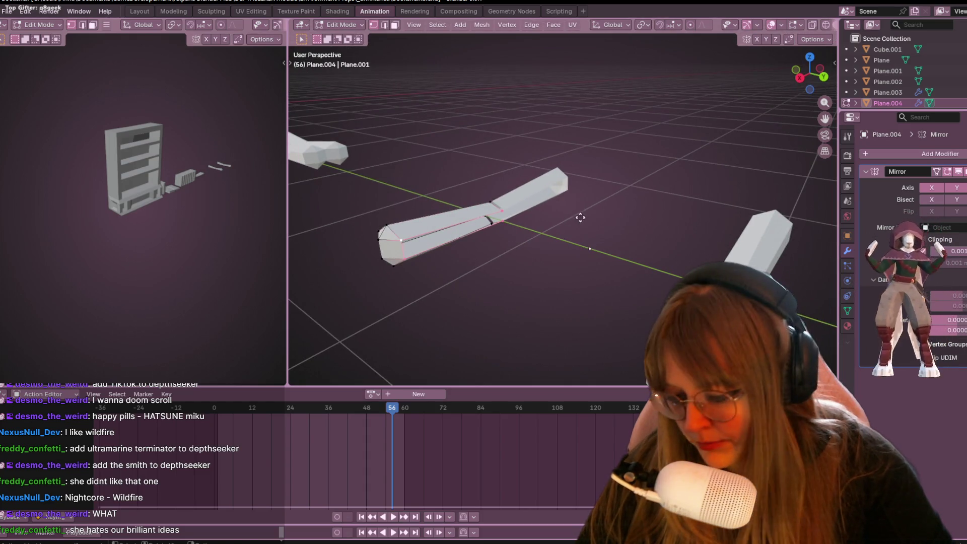
pyautogui.press('g')
pyautogui.press('Escape')
pyautogui.click(584, 197)
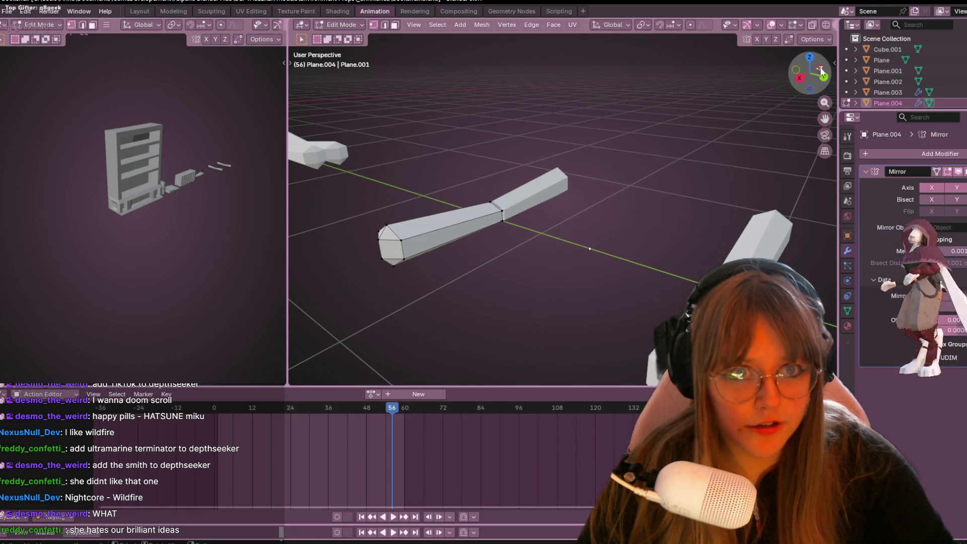
# Step: In top view, move the right half along Z and select the bar-tip vertex
pyautogui.press('KP_7')
pyautogui.click(712, 256)
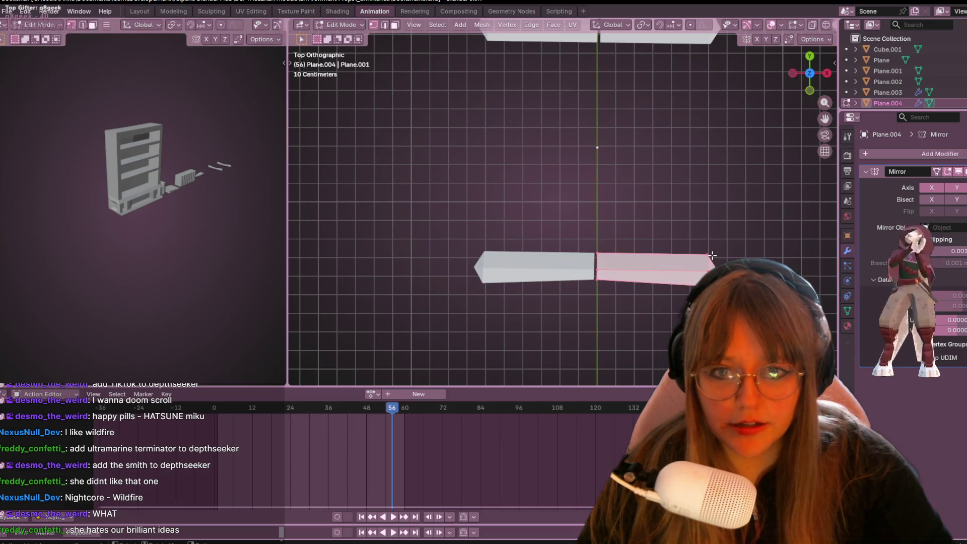
pyautogui.press('g')
pyautogui.press('z')
pyautogui.click(725, 181)
pyautogui.moveTo(725, 181); pyautogui.dragTo(592, 140, button='middle')
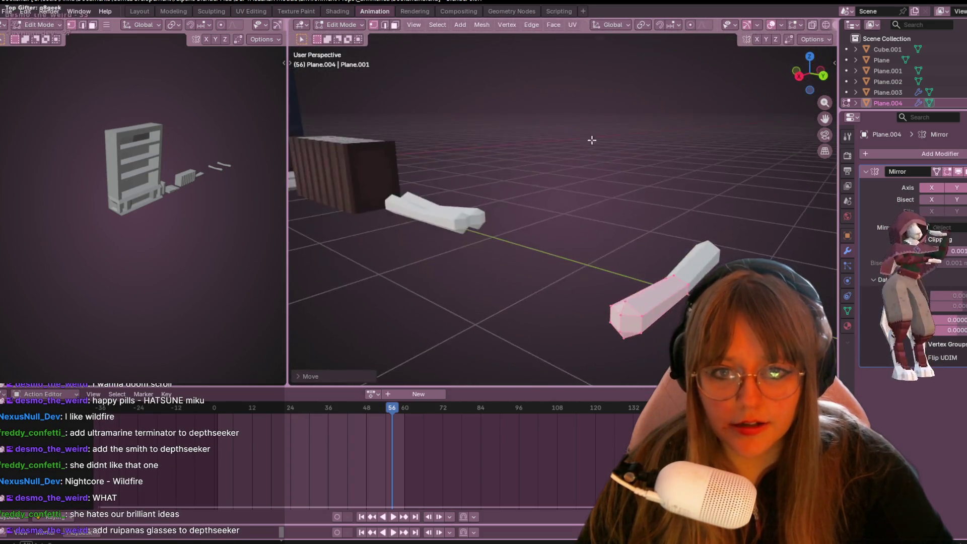
pyautogui.click(638, 327)
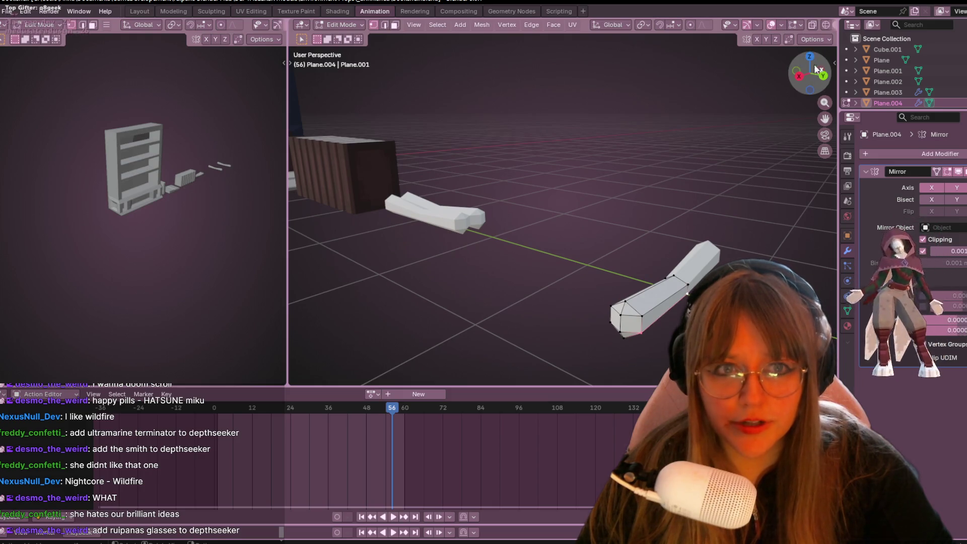
pyautogui.click(809, 57)
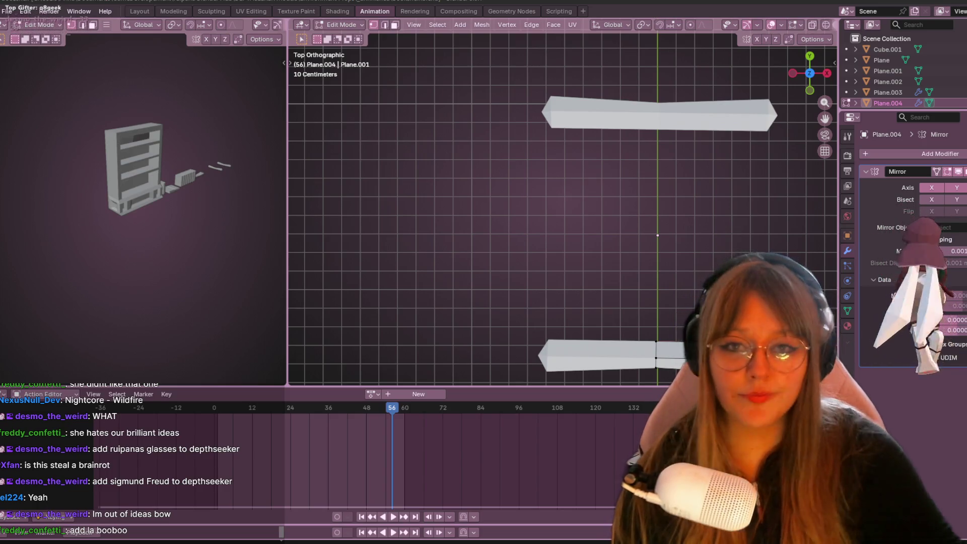
# Step: Frame both mirrored bars from above and begin extruding the lower bar's edge
pyautogui.moveTo(458, 101)
pyautogui.mouseDown(button='middle')
pyautogui.moveTo(648, 255)
pyautogui.moveTo(511, 205)
pyautogui.moveTo(539, 164)
pyautogui.moveTo(570, 150)
pyautogui.mouseUp(button='middle')
pyautogui.moveTo(508, 161); pyautogui.dragTo(803, 70, button='middle')
pyautogui.click(814, 65)
pyautogui.moveTo(585, 134)
pyautogui.keyDown('shift'); pyautogui.mouseDown(button='middle')
pyautogui.moveTo(565, 146)
pyautogui.moveTo(572, 245)
pyautogui.mouseUp(button='middle'); pyautogui.keyUp('shift')
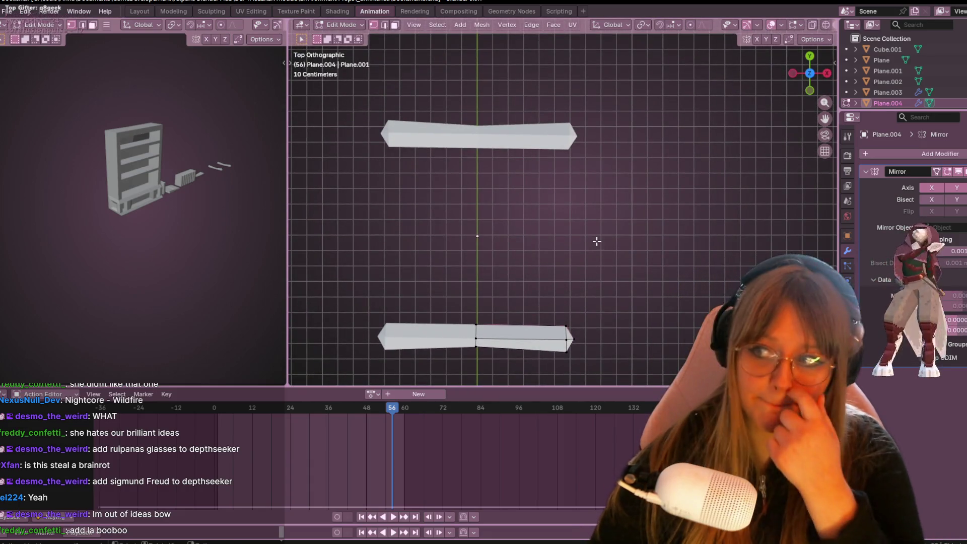
pyautogui.press('e')
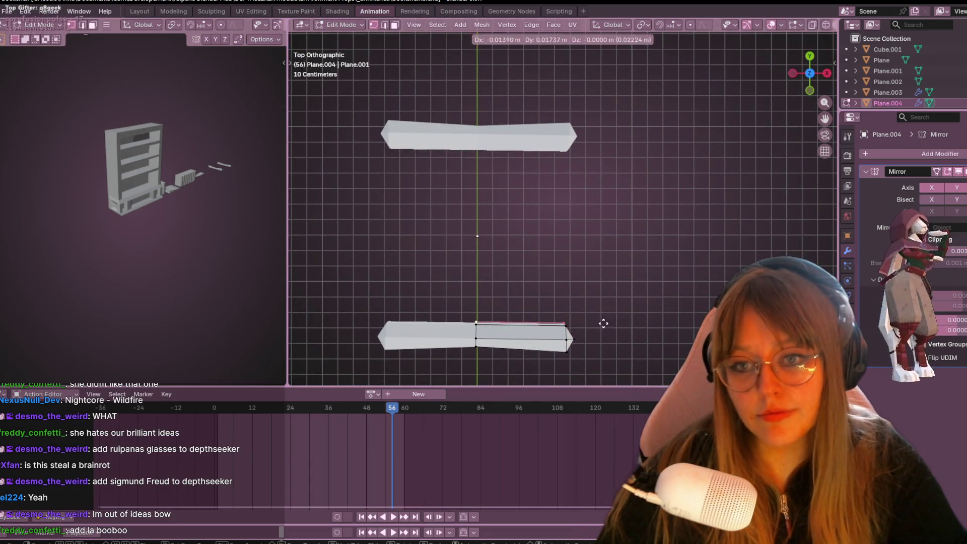
# Step: Extend the extruded paper sheet edge across the full gap to the upper roller
pyautogui.click(615, 205)
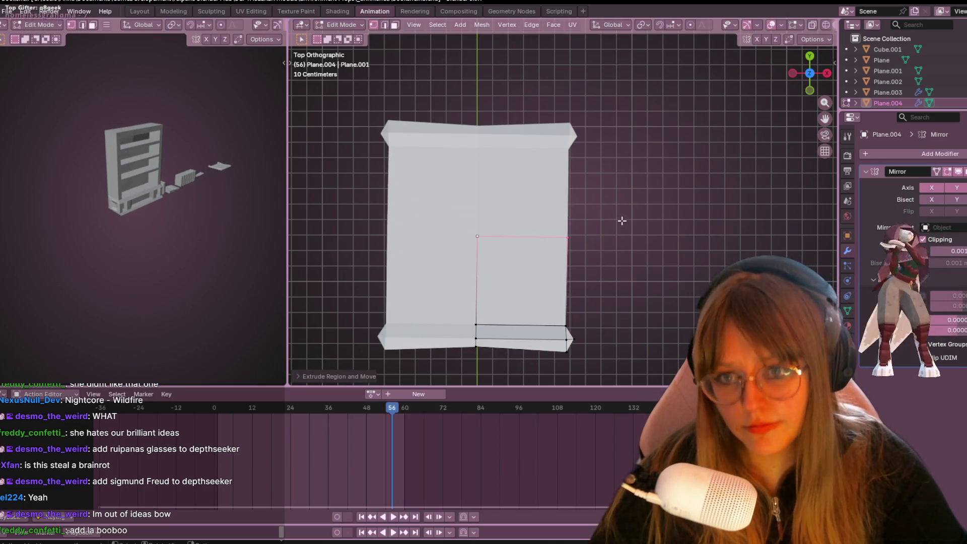
pyautogui.press('g')
pyautogui.click(631, 218)
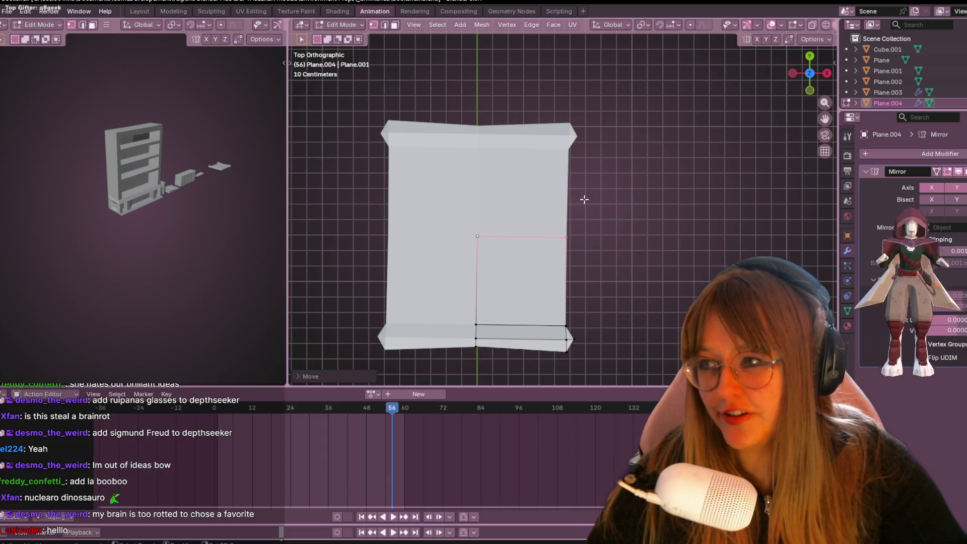
pyautogui.moveTo(621, 208)
pyautogui.keyDown('shift'); pyautogui.mouseDown(button='middle')
pyautogui.moveTo(632, 192)
pyautogui.moveTo(682, 225)
pyautogui.moveTo(633, 143)
pyautogui.moveTo(630, 120)
pyautogui.mouseUp(button='middle'); pyautogui.keyUp('shift')
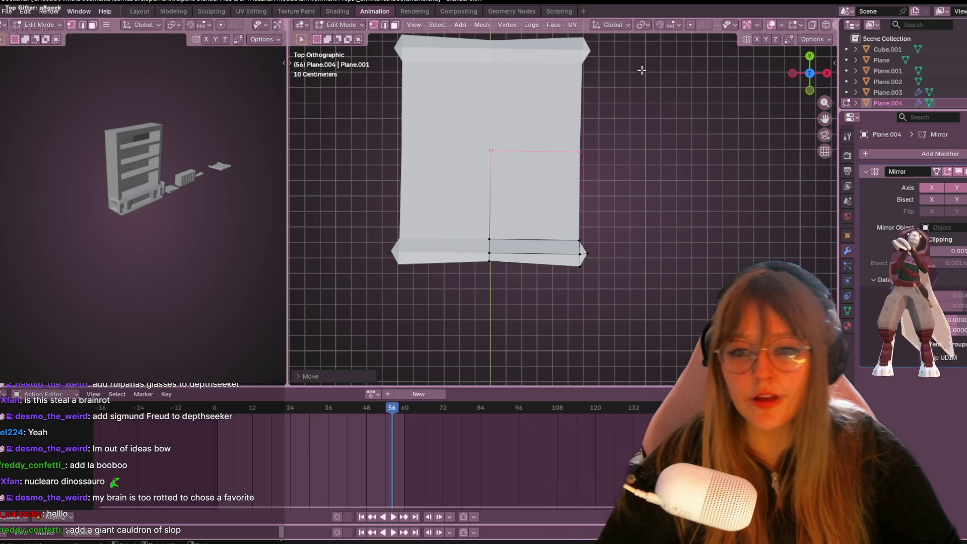
pyautogui.keyDown('shift'); pyautogui.moveTo(676, 136); pyautogui.dragTo(660, 155, button='middle'); pyautogui.keyUp('shift')
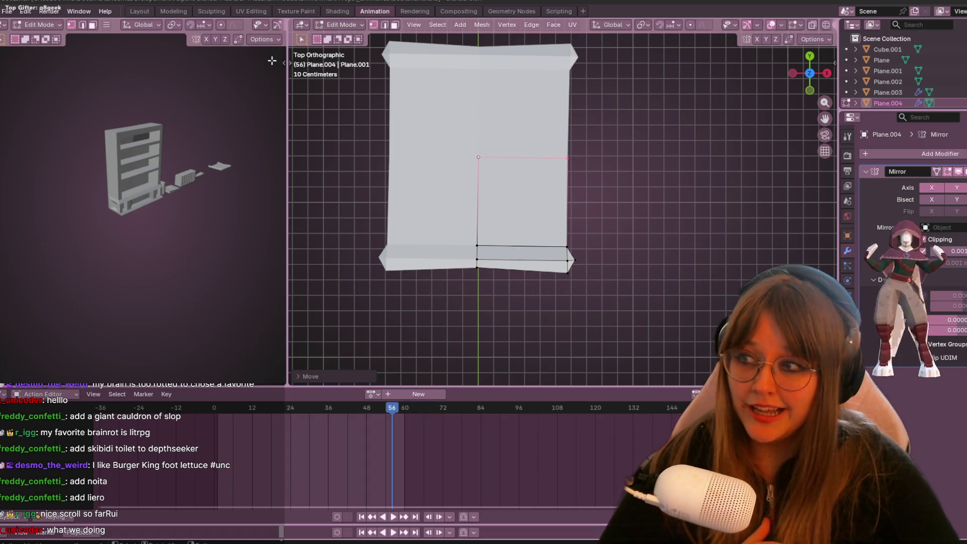
pyautogui.scroll(-8, 442, 328)
pyautogui.moveTo(499, 308)
pyautogui.mouseDown(button='middle')
pyautogui.moveTo(543, 261)
pyautogui.moveTo(516, 237)
pyautogui.moveTo(454, 255)
pyautogui.moveTo(605, 287)
pyautogui.moveTo(661, 222)
pyautogui.moveTo(663, 294)
pyautogui.moveTo(657, 196)
pyautogui.moveTo(665, 217)
pyautogui.moveTo(645, 186)
pyautogui.moveTo(615, 232)
pyautogui.moveTo(784, 195)
pyautogui.moveTo(579, 227)
pyautogui.moveTo(575, 168)
pyautogui.mouseUp(button='middle')
pyautogui.scroll(4, 665, 218)
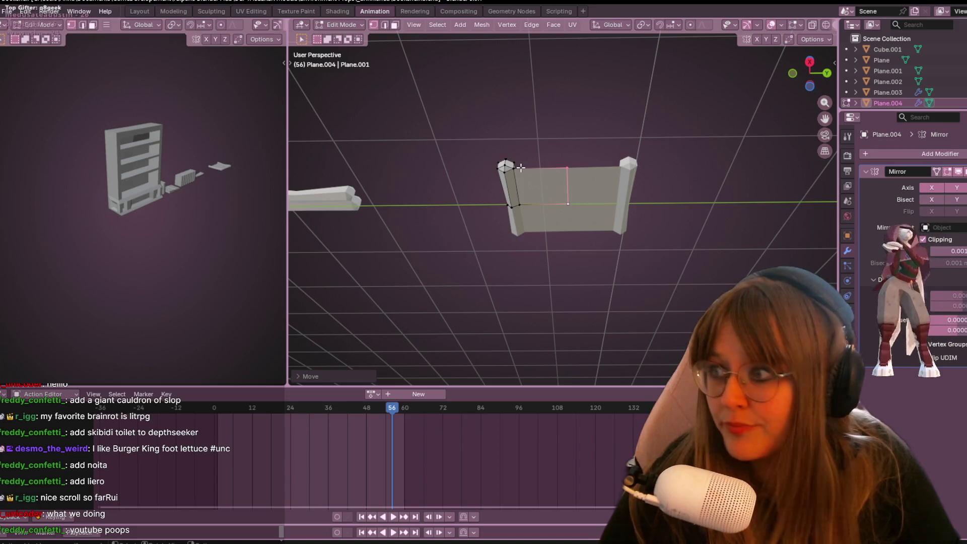
# Step: In Right view, try rotating the selected middle edge, then undo it
pyautogui.scroll(2, 532, 211)
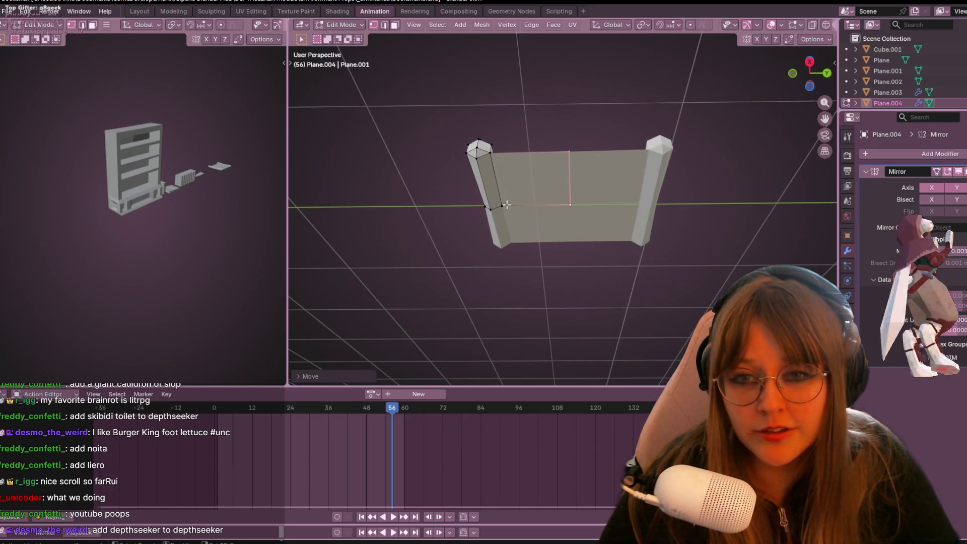
pyautogui.click(809, 62)
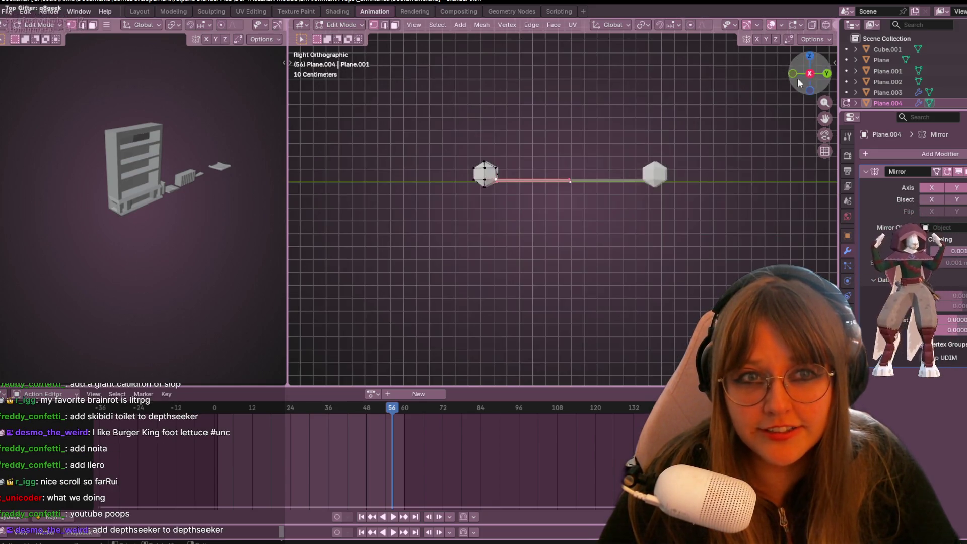
pyautogui.scroll(1, 605, 116)
pyautogui.press('r')
pyautogui.click(542, 132)
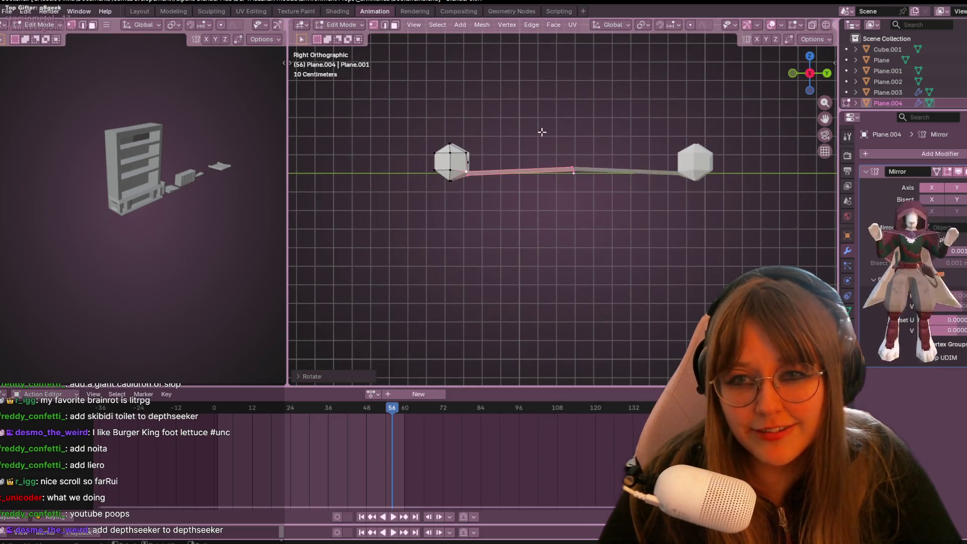
pyautogui.hotkey('ctrl', 'z')
pyautogui.keyDown('shift'); pyautogui.moveTo(510, 207); pyautogui.dragTo(527, 220, button='middle'); pyautogui.keyUp('shift')
# Step: Move the edge along its normal and slide it toward the sheet's middle
pyautogui.press('g')
pyautogui.press('z')
pyautogui.press('z')
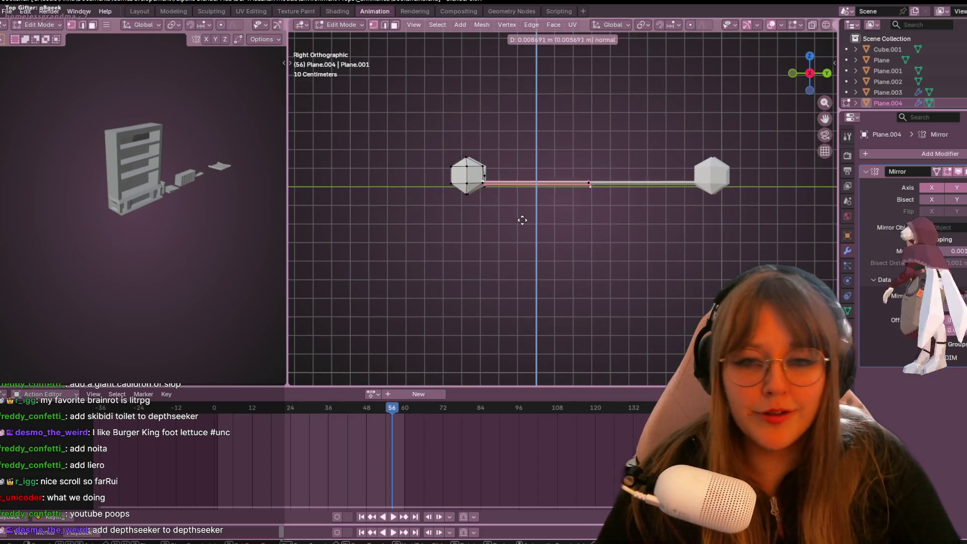
pyautogui.click(520, 228)
pyautogui.scroll(2, 500, 196)
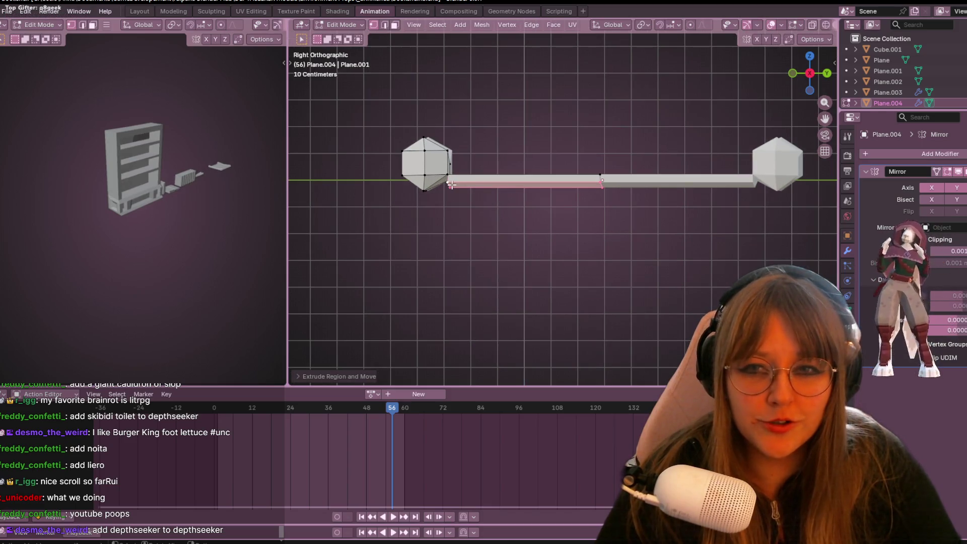
pyautogui.press('g')
pyautogui.press('g')
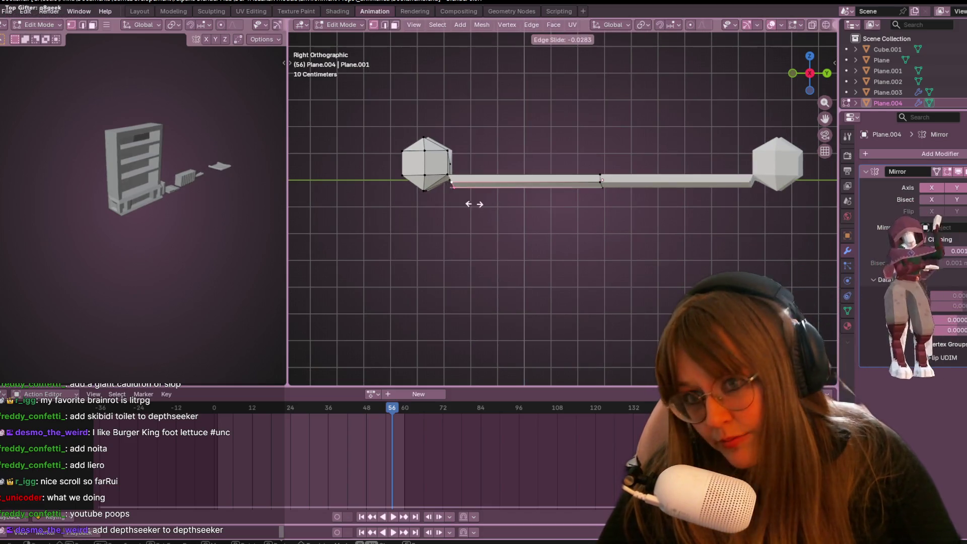
pyautogui.click(487, 203)
# Step: Select another sheet edge, rotate it, and extrude its vertices in place
pyautogui.moveTo(552, 179); pyautogui.dragTo(574, 213, button='middle')
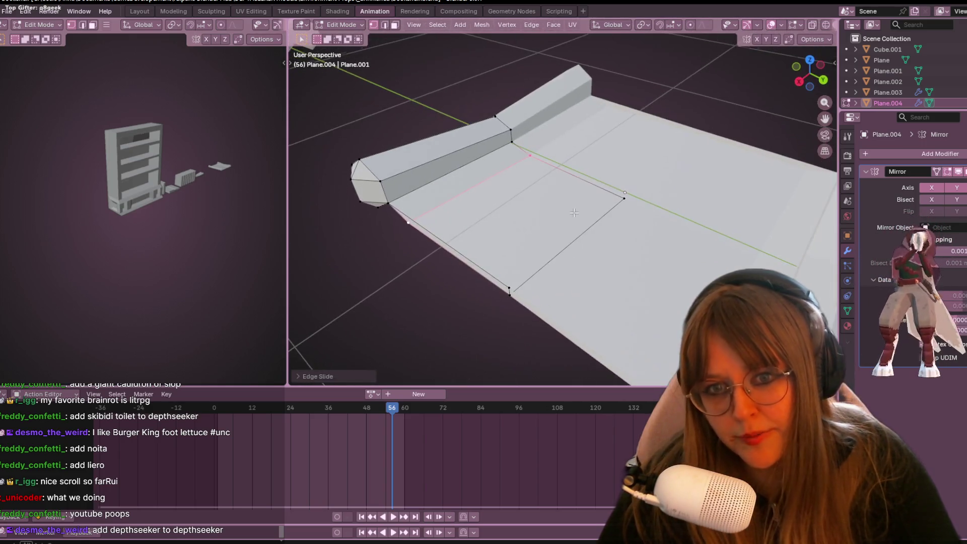
pyautogui.click(608, 203)
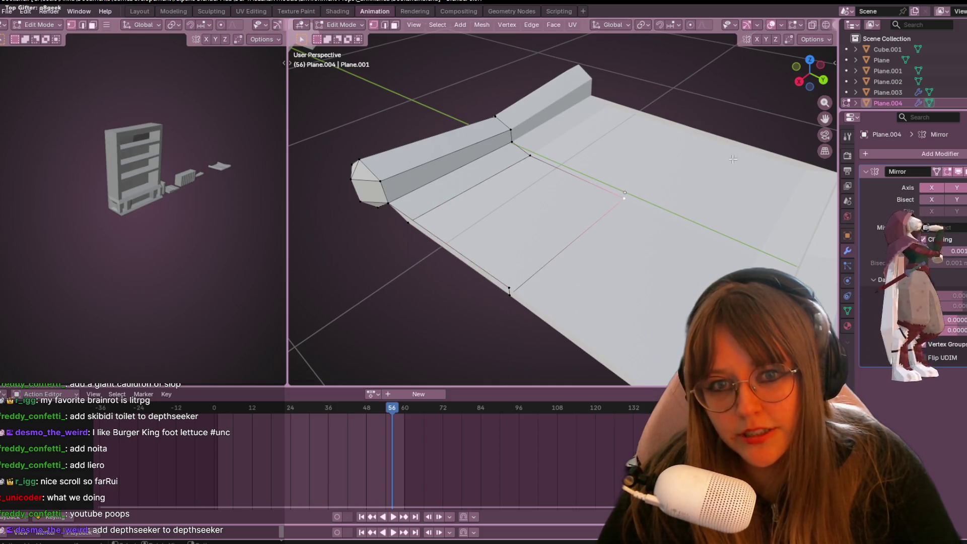
pyautogui.press('r')
pyautogui.click(677, 185)
pyautogui.moveTo(677, 185)
pyautogui.keyDown('shift'); pyautogui.mouseDown(button='middle')
pyautogui.moveTo(659, 201)
pyautogui.moveTo(605, 207)
pyautogui.moveTo(453, 197)
pyautogui.mouseUp(button='middle'); pyautogui.keyUp('shift')
pyautogui.press('e')
pyautogui.rightClick(658, 201)
# Step: Select the two corner vertices and fill a new quad face between them
pyautogui.click(453, 195)
pyautogui.keyDown('shift'); pyautogui.moveTo(442, 234); pyautogui.dragTo(514, 197, button='middle'); pyautogui.keyUp('shift')
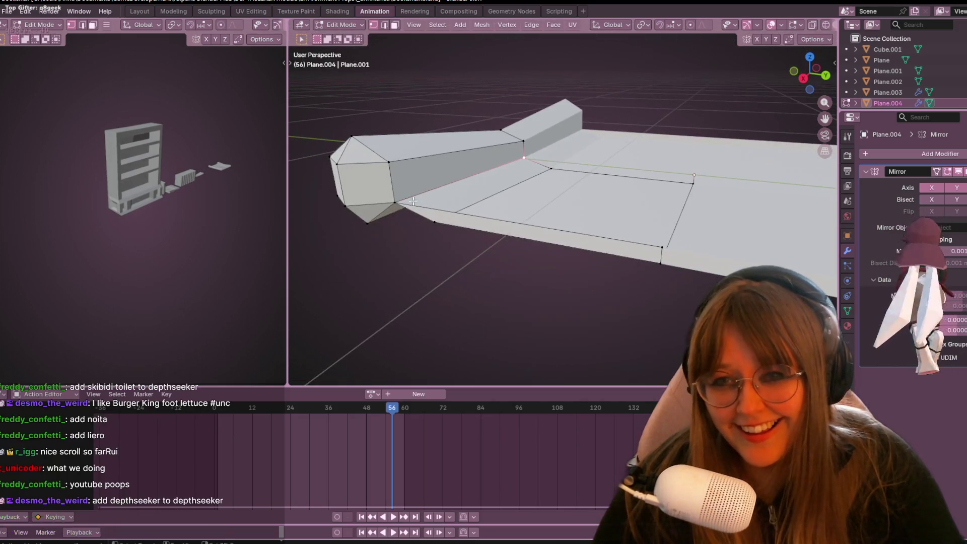
pyautogui.keyDown('shift'); pyautogui.click(665, 246); pyautogui.keyUp('shift')
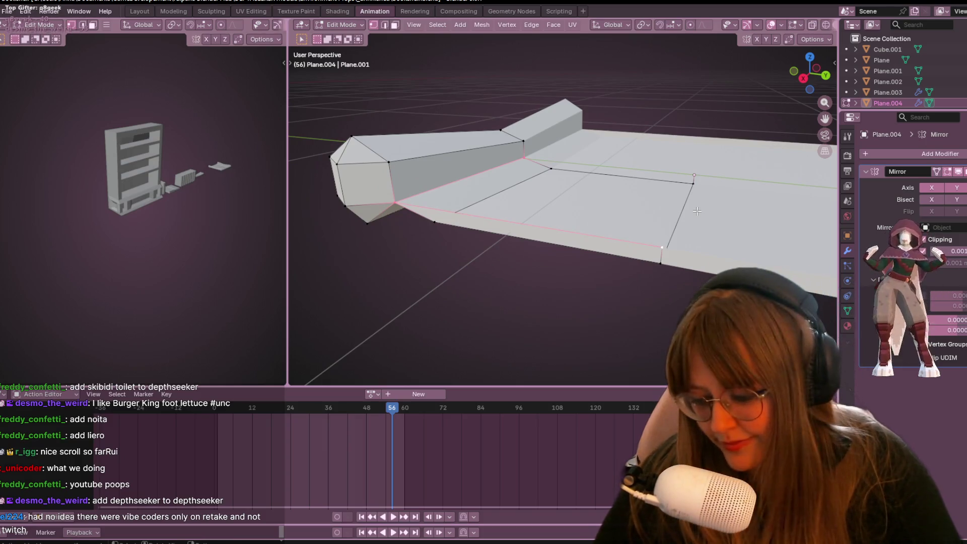
pyautogui.press('f')
pyautogui.moveTo(698, 211); pyautogui.dragTo(673, 98, button='middle')
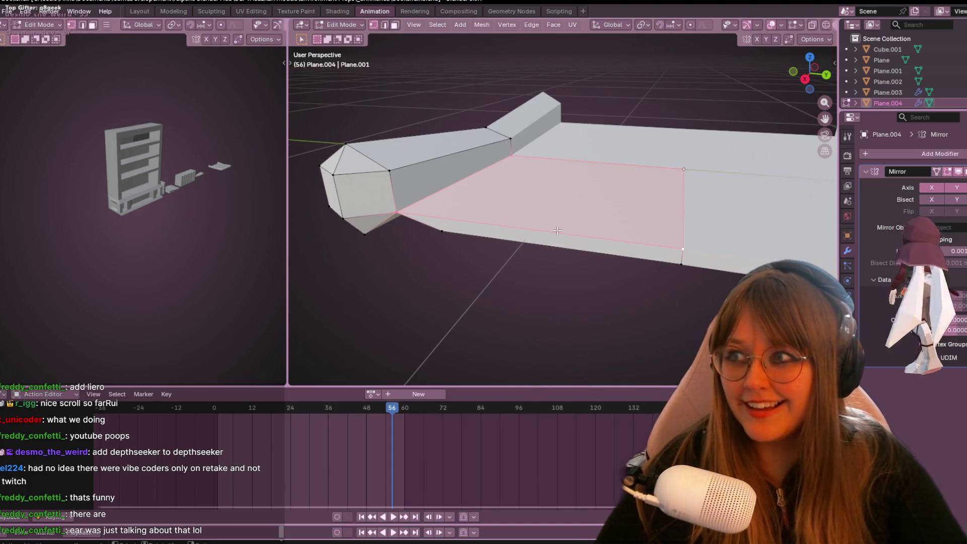
pyautogui.scroll(-2, 557, 231)
pyautogui.moveTo(602, 174); pyautogui.dragTo(638, 142, button='middle')
pyautogui.scroll(5, 638, 142)
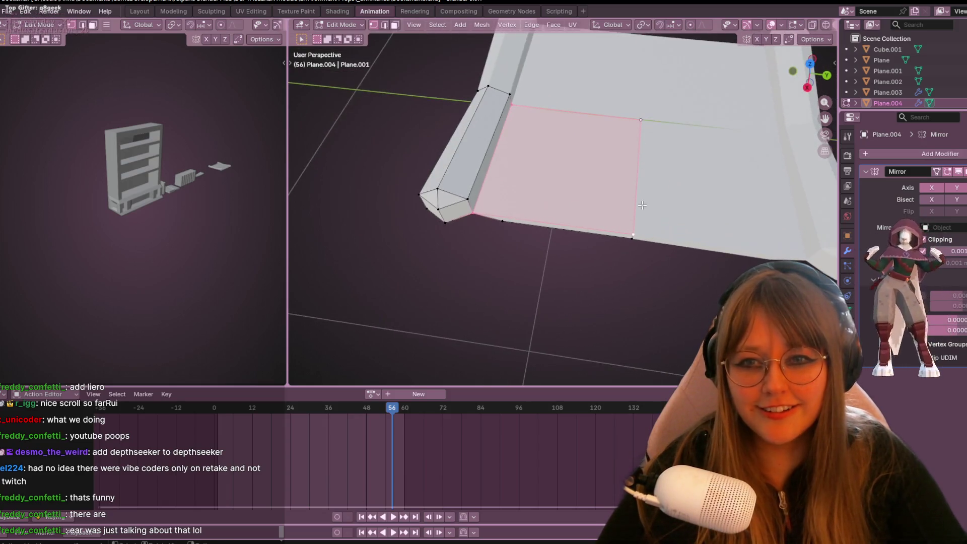
pyautogui.scroll(-2, 642, 205)
pyautogui.moveTo(600, 287)
pyautogui.mouseDown(button='middle')
pyautogui.moveTo(508, 210)
pyautogui.moveTo(600, 119)
pyautogui.moveTo(594, 126)
pyautogui.mouseUp(button='middle')
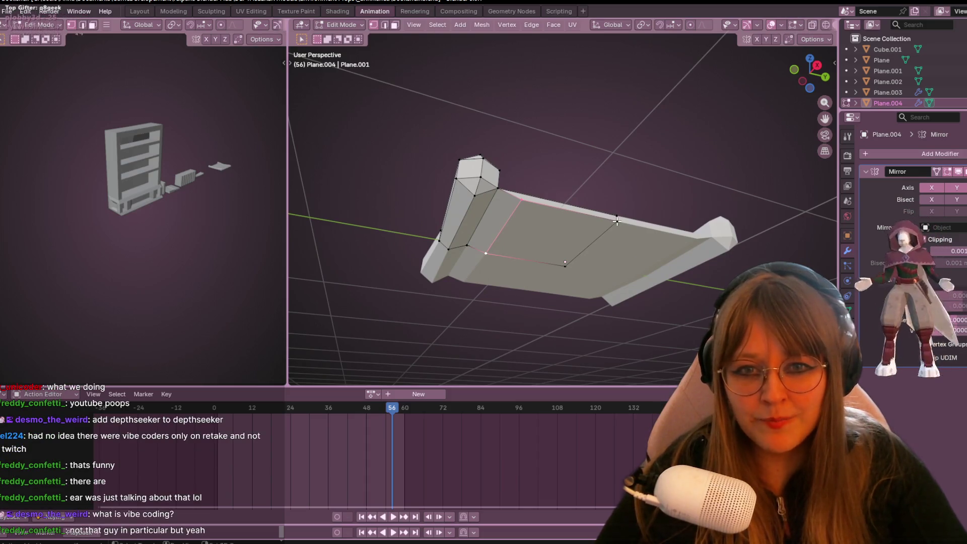
pyautogui.keyDown('shift'); pyautogui.click(566, 263); pyautogui.keyUp('shift')
pyautogui.moveTo(570, 284); pyautogui.dragTo(574, 221, button='middle')
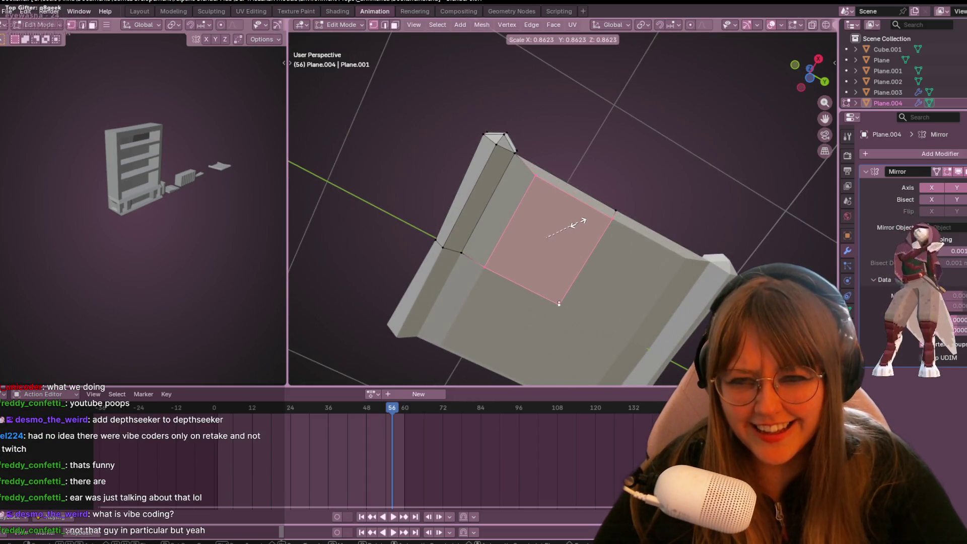
pyautogui.press('h')
pyautogui.hotkey('ctrl', 'z')
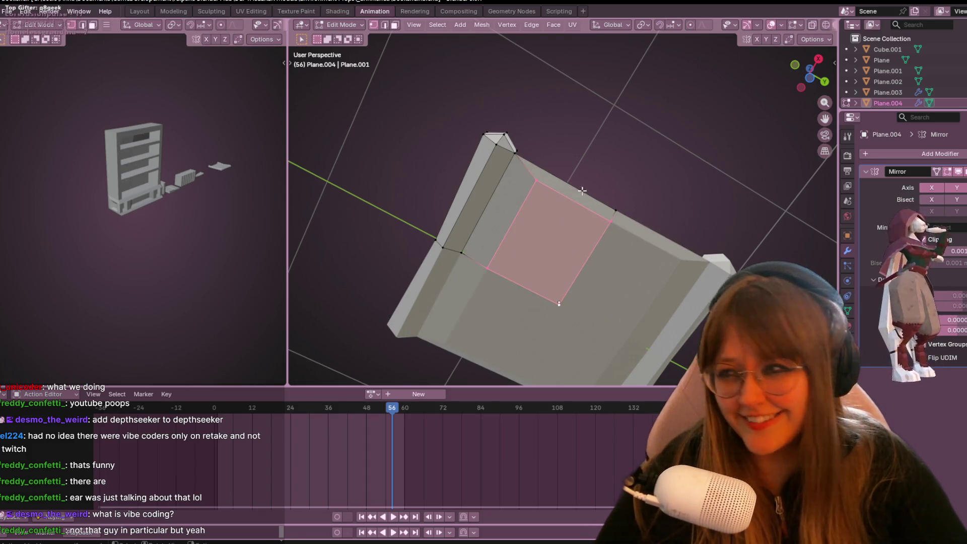
pyautogui.moveTo(620, 112)
pyautogui.mouseDown(button='middle')
pyautogui.moveTo(604, 194)
pyautogui.moveTo(620, 324)
pyautogui.moveTo(481, 261)
pyautogui.moveTo(399, 252)
pyautogui.moveTo(218, 268)
pyautogui.mouseUp(button='middle')
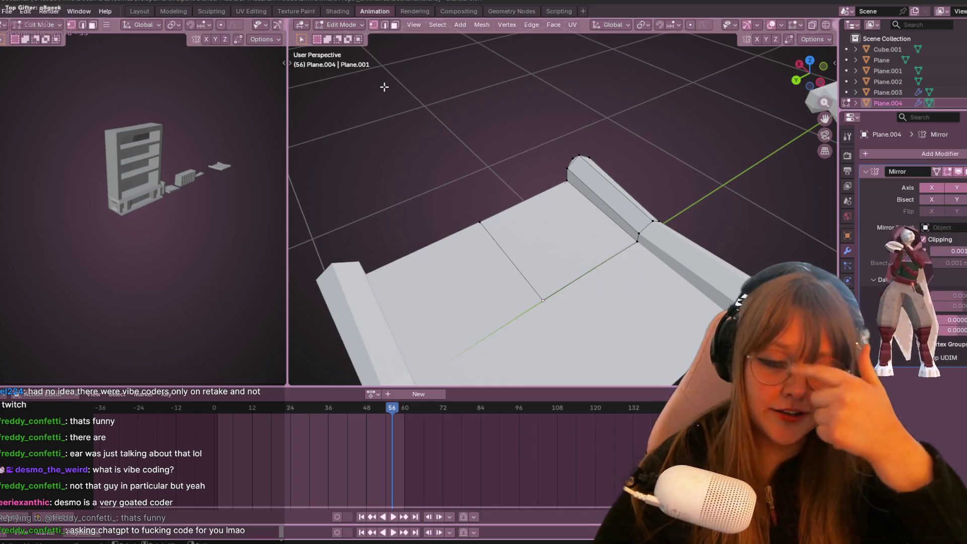
pyautogui.moveTo(630, 252)
pyautogui.mouseDown(button='middle')
pyautogui.moveTo(707, 254)
pyautogui.moveTo(693, 129)
pyautogui.moveTo(680, 214)
pyautogui.moveTo(613, 232)
pyautogui.moveTo(699, 180)
pyautogui.mouseUp(button='middle')
pyautogui.scroll(-4, 707, 254)
# Step: Return to Object Mode and apply Plane.004's Mirror modifier
pyautogui.press('Tab')
pyautogui.scroll(2, 680, 213)
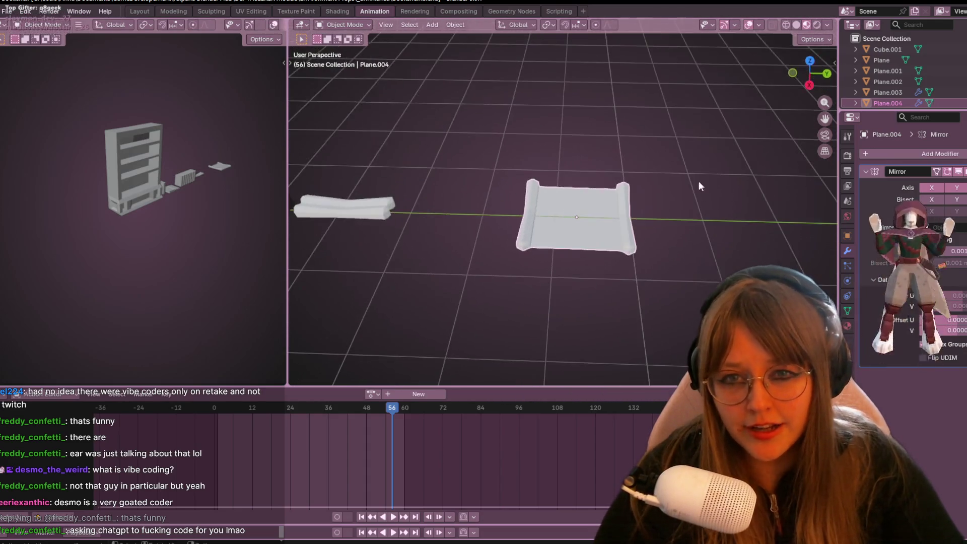
pyautogui.click(965, 172)
pyautogui.click(930, 184)
# Step: From top view, move the scroll to the end of the props row beside the bookshelf
pyautogui.keyDown('shift'); pyautogui.moveTo(649, 243); pyautogui.dragTo(740, 223, button='middle'); pyautogui.keyUp('shift')
pyautogui.click(810, 65)
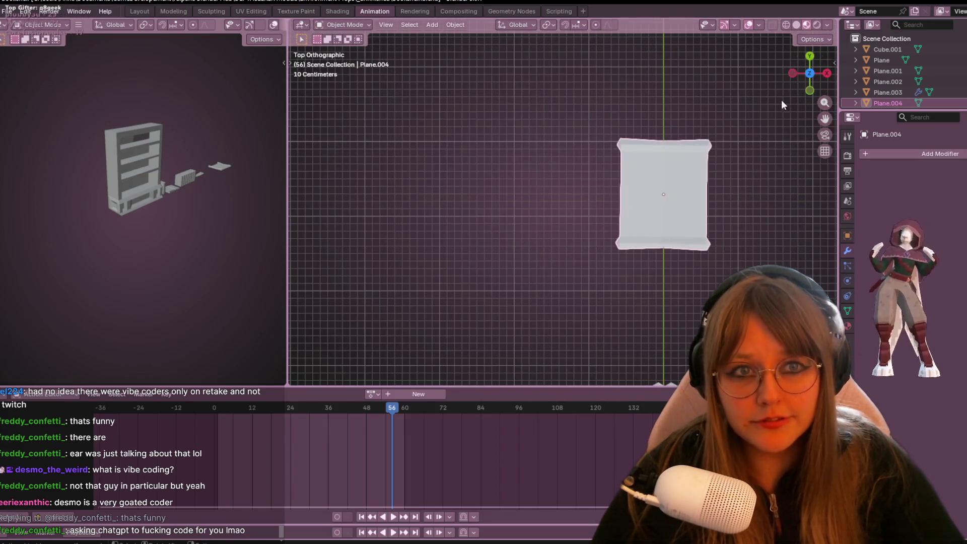
pyautogui.press('g')
pyautogui.click(546, 201)
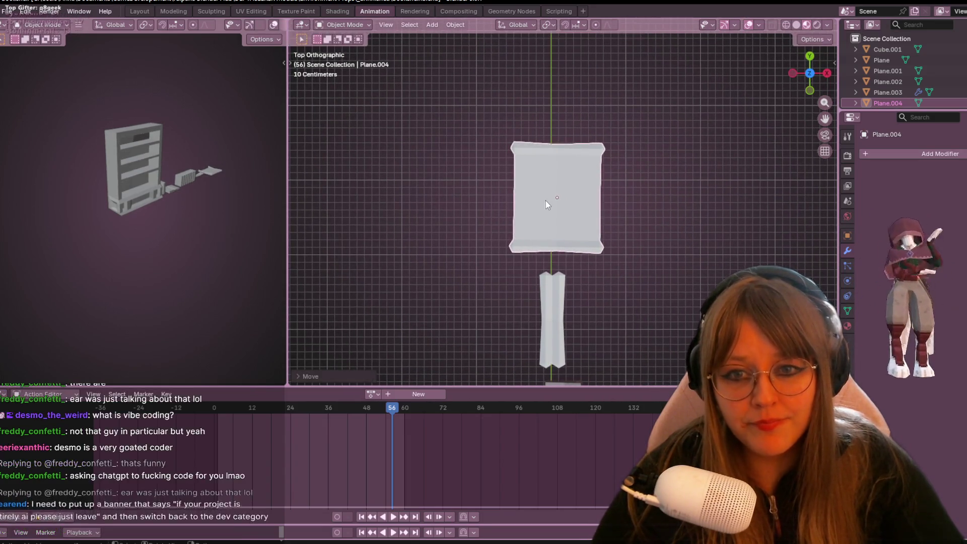
pyautogui.scroll(-3, 666, 213)
pyautogui.moveTo(660, 199)
pyautogui.mouseDown(button='middle')
pyautogui.moveTo(725, 265)
pyautogui.moveTo(619, 179)
pyautogui.moveTo(461, 164)
pyautogui.moveTo(389, 246)
pyautogui.moveTo(585, 229)
pyautogui.moveTo(658, 189)
pyautogui.moveTo(618, 165)
pyautogui.mouseUp(button='middle')
pyautogui.moveTo(648, 214); pyautogui.dragTo(829, 196, button='middle')
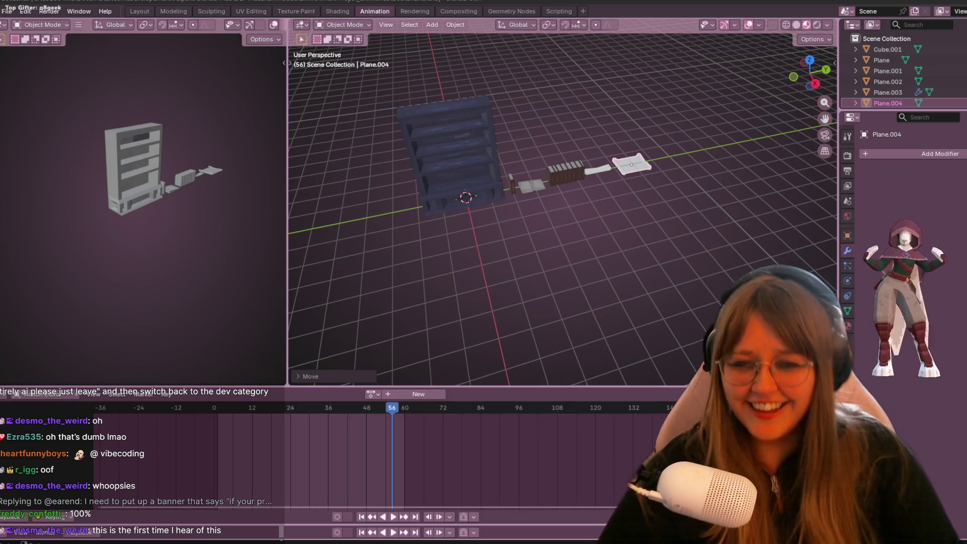
pyautogui.scroll(4, 693, 155)
# Step: Select the bookshelf and frame it in a centred Right Orthographic view
pyautogui.moveTo(664, 168)
pyautogui.mouseDown(button='middle')
pyautogui.moveTo(302, 130)
pyautogui.moveTo(471, 222)
pyautogui.mouseUp(button='middle')
pyautogui.scroll(-3, 540, 258)
pyautogui.click(516, 209)
pyautogui.press('KP_3')
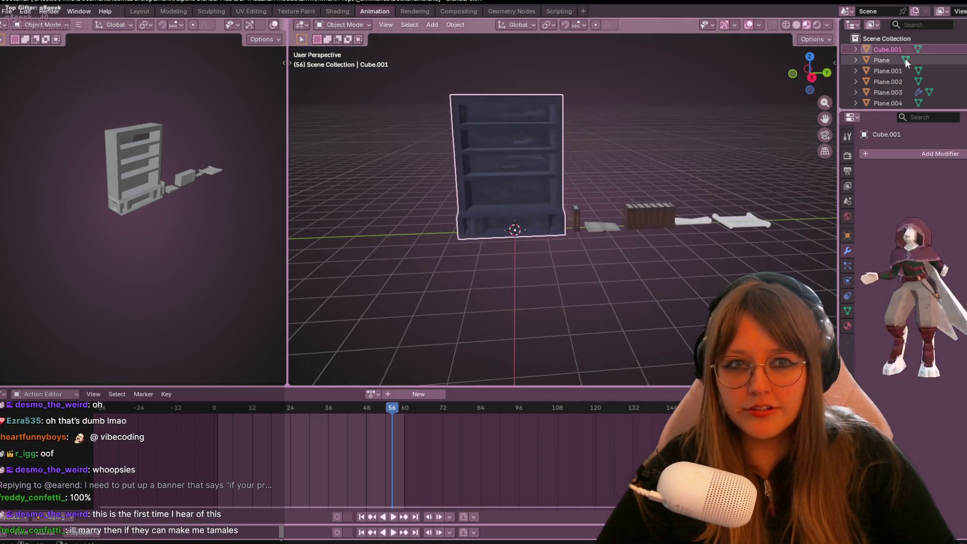
pyautogui.press('KP_5')
pyautogui.scroll(4, 621, 171)
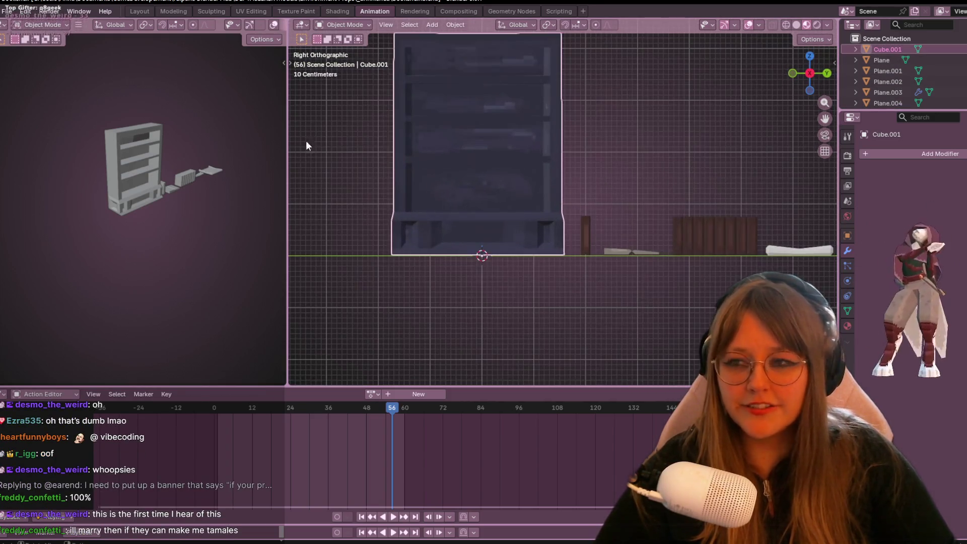
pyautogui.keyDown('shift'); pyautogui.moveTo(358, 77); pyautogui.dragTo(365, 107, button='middle'); pyautogui.keyUp('shift')
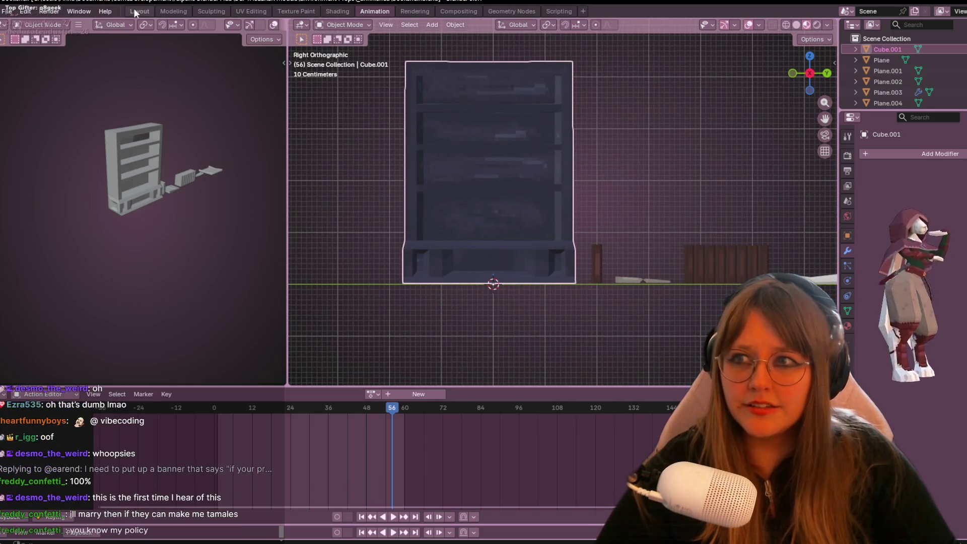
# Step: Move to the Layout workspace and view the bookshelf straight on from the right
pyautogui.click(135, 10)
pyautogui.moveTo(806, 76); pyautogui.dragTo(821, 59)
pyautogui.press('KP_3')
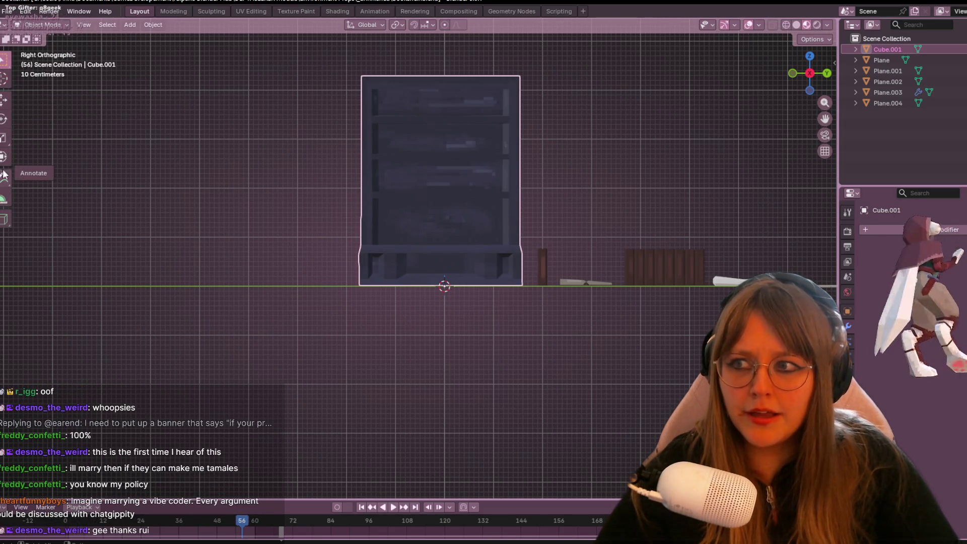
pyautogui.click(4, 198)
pyautogui.moveTo(444, 290)
pyautogui.mouseDown()
pyautogui.moveTo(442, 76)
pyautogui.moveTo(441, 188)
pyautogui.mouseUp()
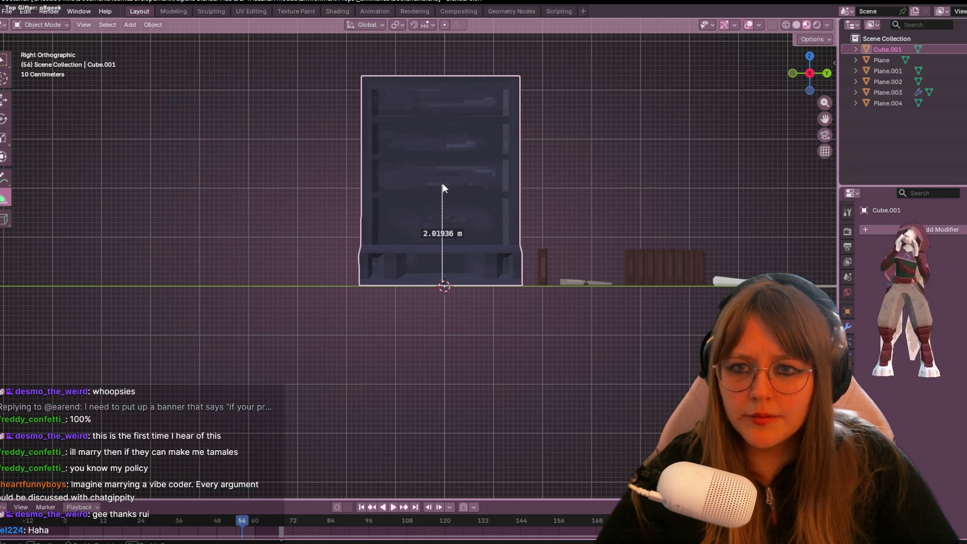
pyautogui.moveTo(464, 181)
pyautogui.mouseDown(button='middle')
pyautogui.moveTo(583, 156)
pyautogui.moveTo(598, 193)
pyautogui.mouseUp(button='middle')
pyautogui.hotkey('ctrl', 'z')
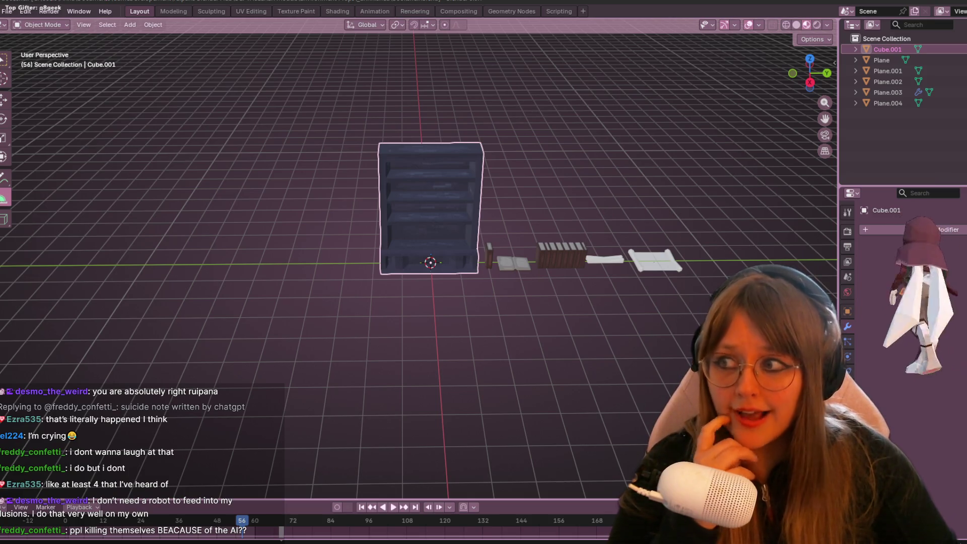
pyautogui.scroll(3, 405, 181)
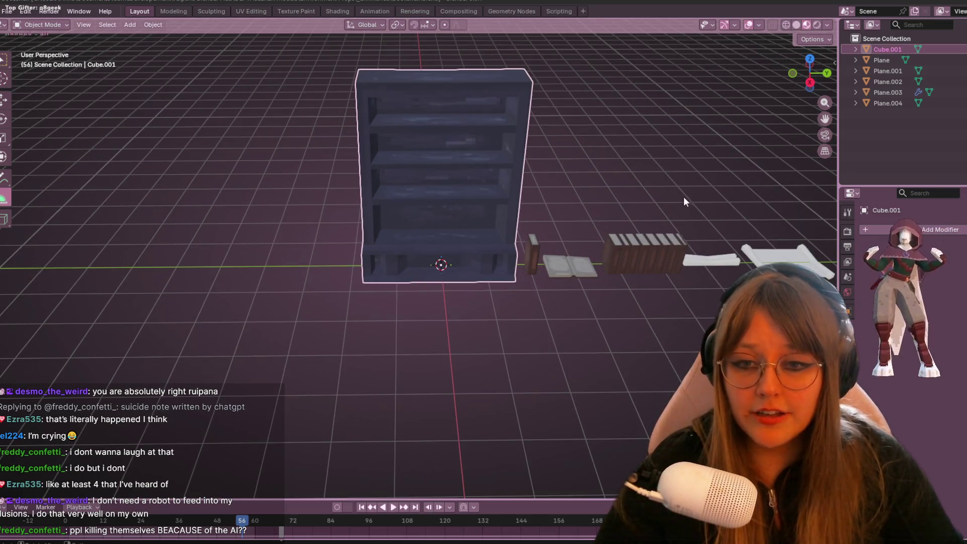
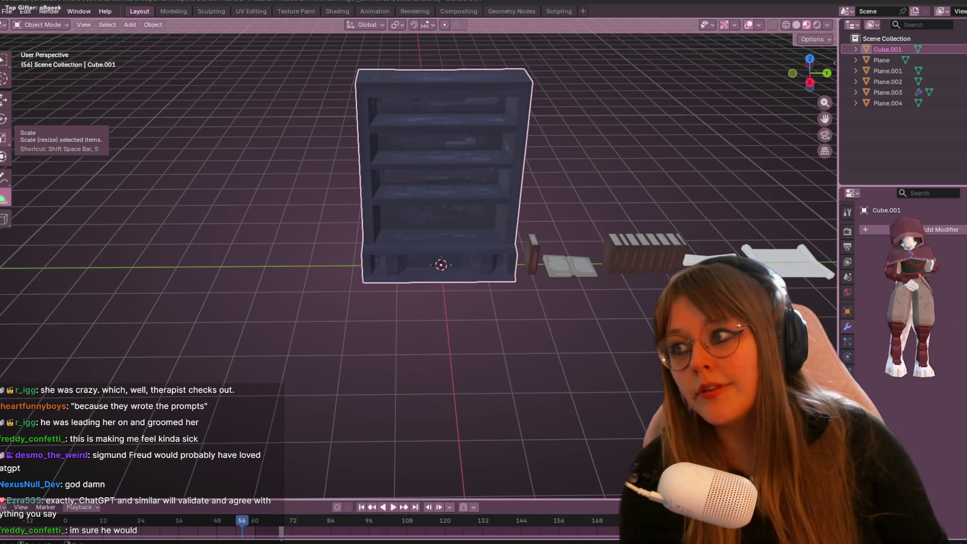
# Step: Look down on the props, select the striped row of books and measure between props
pyautogui.moveTo(540, 160)
pyautogui.mouseDown(button='middle')
pyautogui.moveTo(533, 190)
pyautogui.moveTo(652, 235)
pyautogui.moveTo(672, 202)
pyautogui.mouseUp(button='middle')
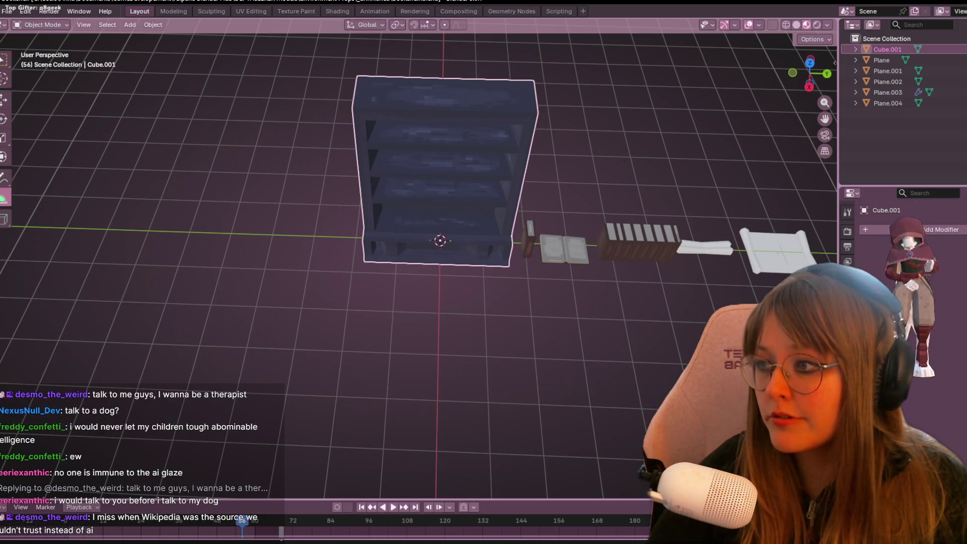
pyautogui.scroll(1, 680, 262)
pyautogui.moveTo(679, 258)
pyautogui.mouseDown(button='middle')
pyautogui.moveTo(703, 255)
pyautogui.moveTo(521, 120)
pyautogui.mouseUp(button='middle')
pyautogui.click(501, 116)
pyautogui.keyDown('shift'); pyautogui.moveTo(542, 187); pyautogui.dragTo(428, 188, button='middle'); pyautogui.keyUp('shift')
pyautogui.moveTo(407, 134); pyautogui.dragTo(374, 114)
pyautogui.click(375, 116)
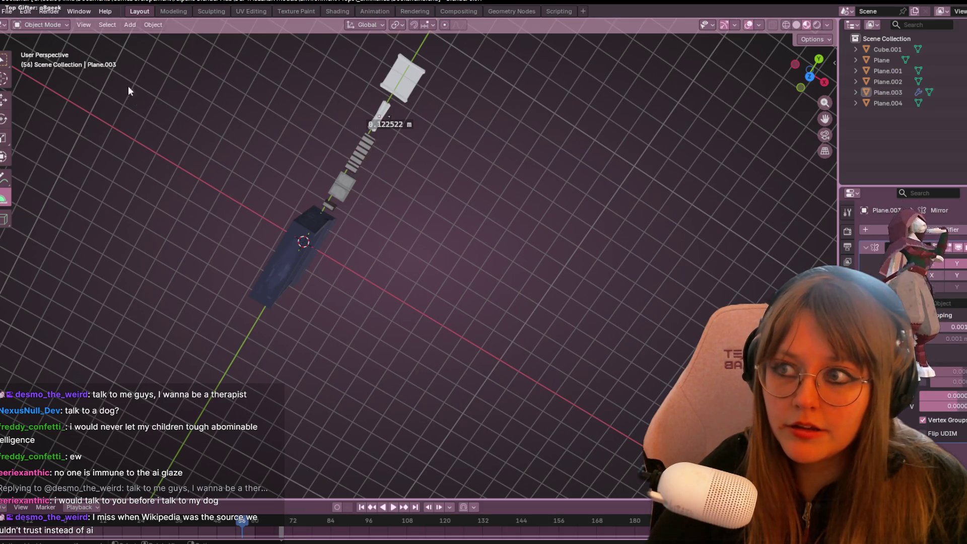
# Step: Select the long tube-shaped prop and snap the view to look straight down
pyautogui.click(4, 60)
pyautogui.moveTo(382, 324)
pyautogui.mouseDown(button='middle')
pyautogui.moveTo(424, 246)
pyautogui.moveTo(430, 274)
pyautogui.mouseUp(button='middle')
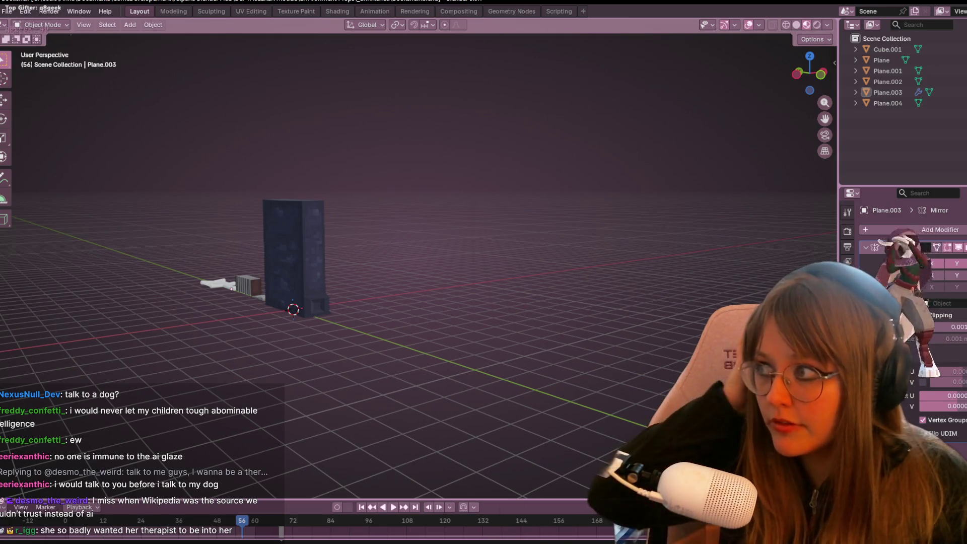
pyautogui.press('XF86AudioLowerVolume')
pyautogui.press('XF86AudioLowerVolume')
pyautogui.press('XF86AudioLowerVolume')
pyautogui.press('XF86AudioLowerVolume')
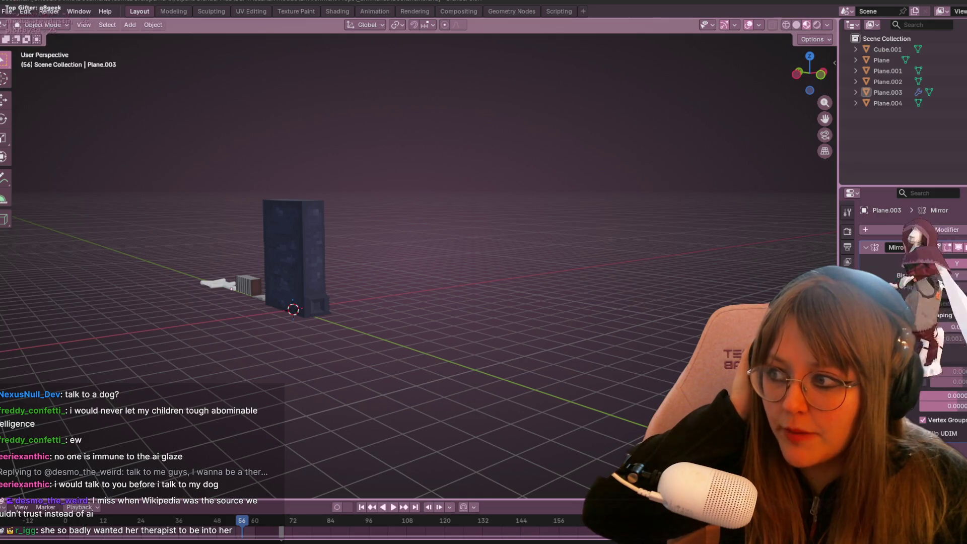
pyautogui.press('XF86AudioRaiseVolume')
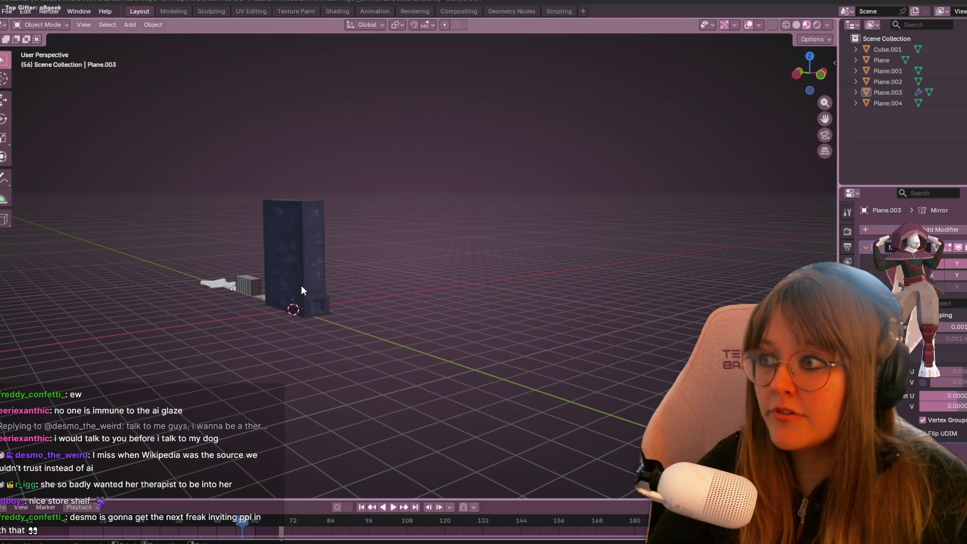
pyautogui.moveTo(457, 226)
pyautogui.mouseDown(button='middle')
pyautogui.moveTo(505, 231)
pyautogui.moveTo(402, 272)
pyautogui.moveTo(485, 329)
pyautogui.moveTo(494, 436)
pyautogui.moveTo(401, 393)
pyautogui.moveTo(237, 395)
pyautogui.moveTo(190, 319)
pyautogui.moveTo(379, 178)
pyautogui.moveTo(375, 215)
pyautogui.moveTo(265, 213)
pyautogui.moveTo(680, 123)
pyautogui.mouseUp(button='middle')
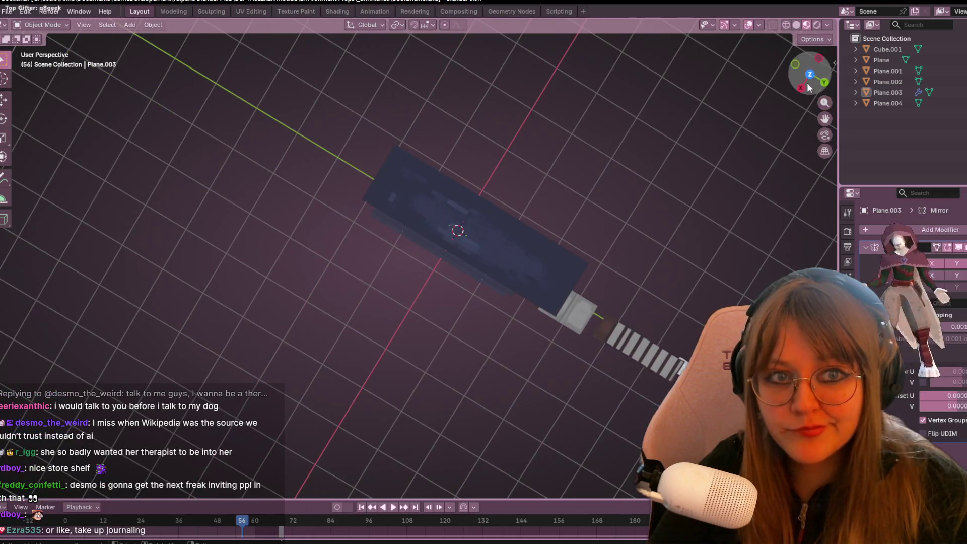
pyautogui.click(810, 74)
# Step: In Texture Paint, zoom to the bookshelf area of the texture and sample its dark navy
pyautogui.click(248, 11)
pyautogui.click(289, 11)
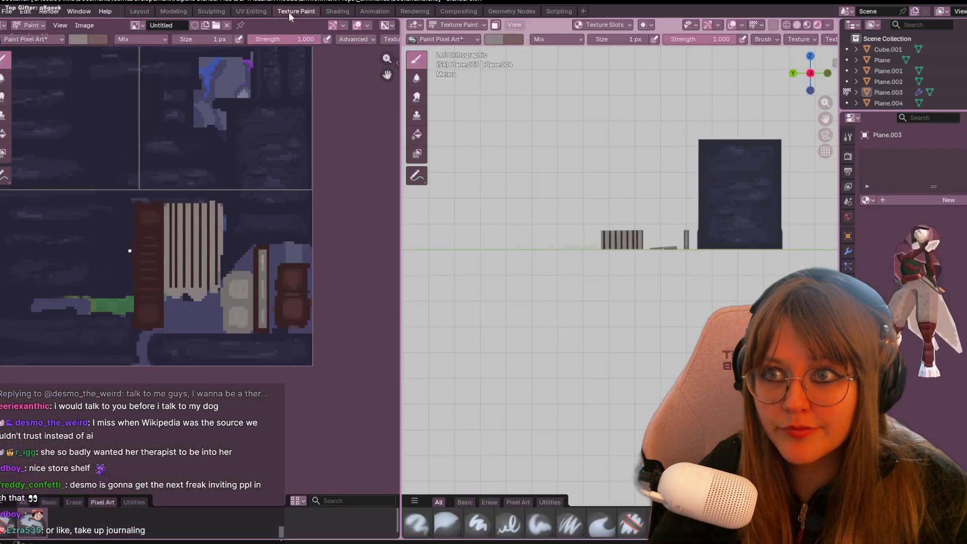
pyautogui.scroll(1, 266, 249)
pyautogui.moveTo(266, 249); pyautogui.dragTo(316, 307, button='middle')
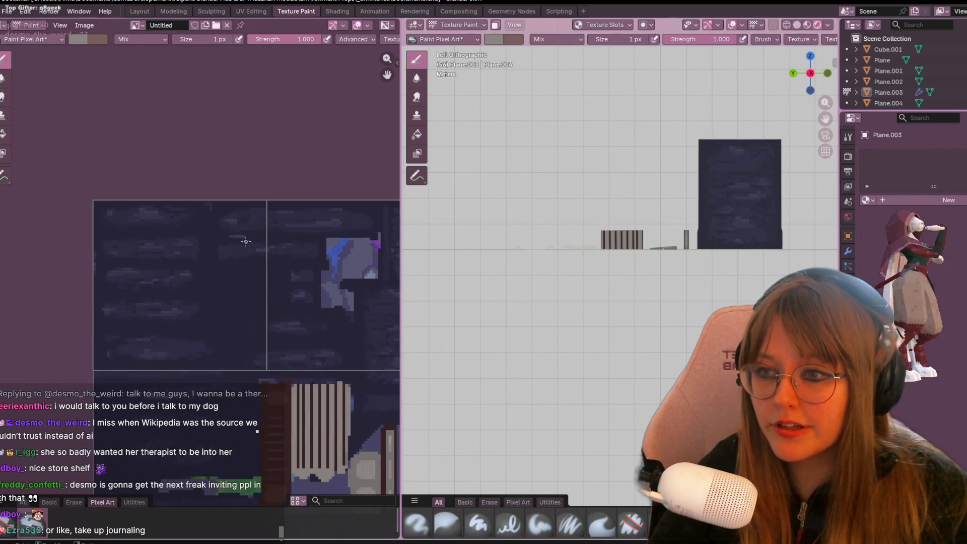
pyautogui.scroll(3, 224, 138)
pyautogui.moveTo(225, 138); pyautogui.dragTo(269, 218, button='middle')
pyautogui.press('s')
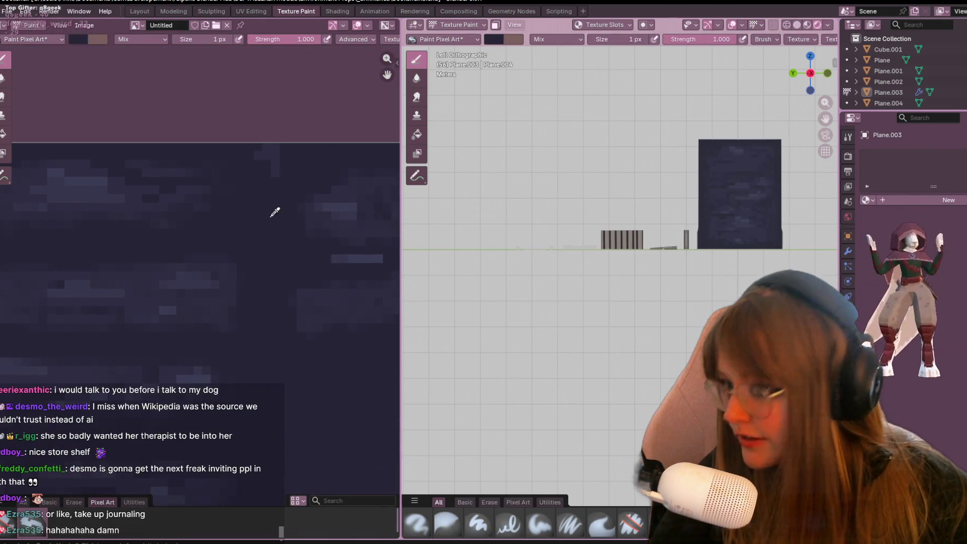
# Step: Go back to the Layout workspace with an angled view of the bookshelf
pyautogui.moveTo(677, 167); pyautogui.dragTo(614, 156, button='middle')
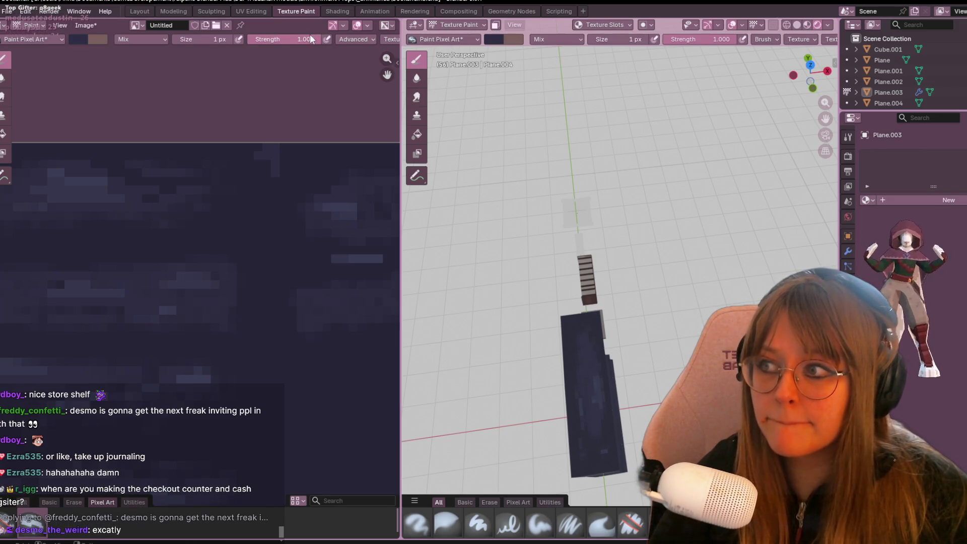
pyautogui.click(136, 12)
pyautogui.moveTo(347, 177)
pyautogui.mouseDown(button='middle')
pyautogui.moveTo(393, 190)
pyautogui.moveTo(431, 182)
pyautogui.moveTo(358, 162)
pyautogui.moveTo(352, 202)
pyautogui.mouseUp(button='middle')
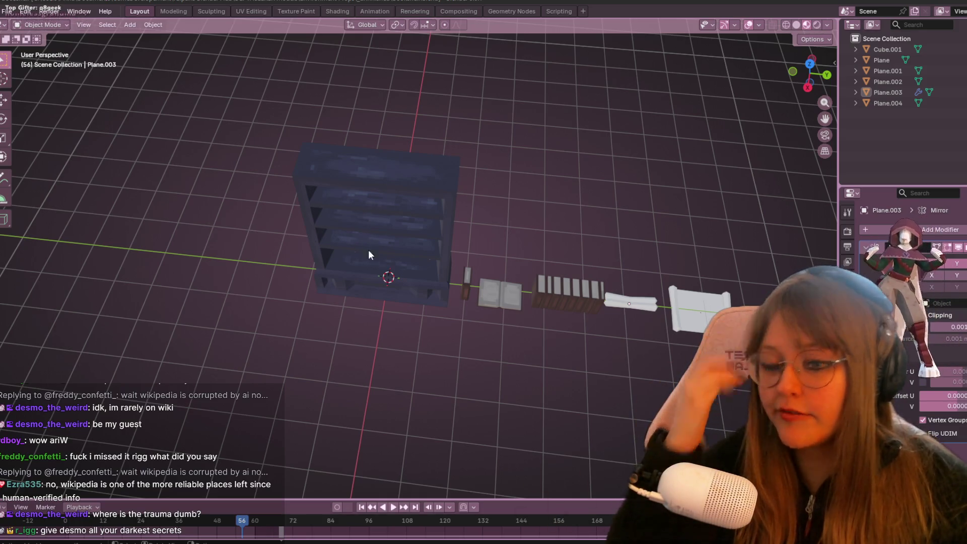
# Step: Orbit and zoom around the bookshelf to inspect it from the front and above
pyautogui.scroll(1, 367, 222)
pyautogui.scroll(2, 373, 149)
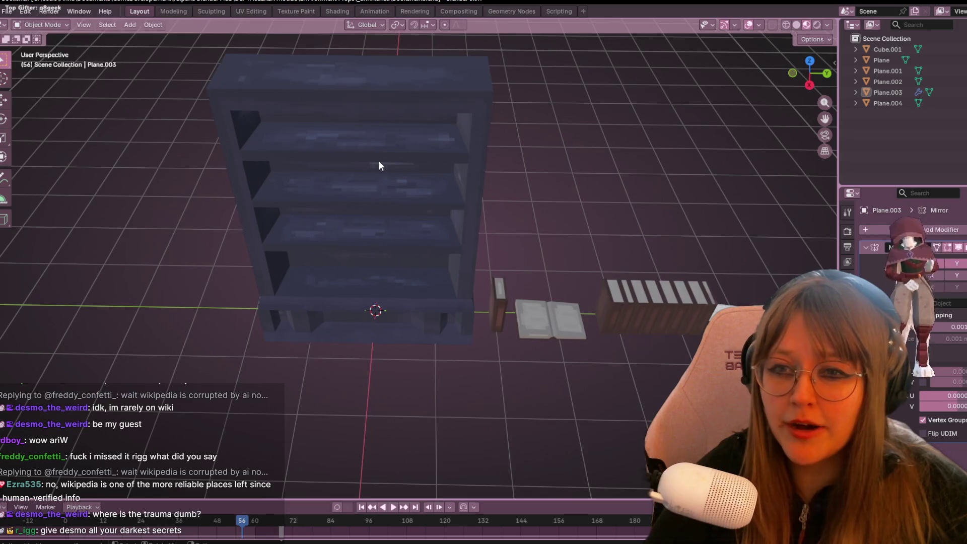
pyautogui.moveTo(421, 50)
pyautogui.mouseDown(button='middle')
pyautogui.moveTo(453, 125)
pyautogui.moveTo(471, 129)
pyautogui.moveTo(442, 129)
pyautogui.mouseUp(button='middle')
pyautogui.scroll(2, 473, 159)
pyautogui.moveTo(474, 159)
pyautogui.mouseDown(button='middle')
pyautogui.moveTo(501, 264)
pyautogui.moveTo(531, 233)
pyautogui.moveTo(476, 293)
pyautogui.mouseUp(button='middle')
pyautogui.scroll(-6, 474, 292)
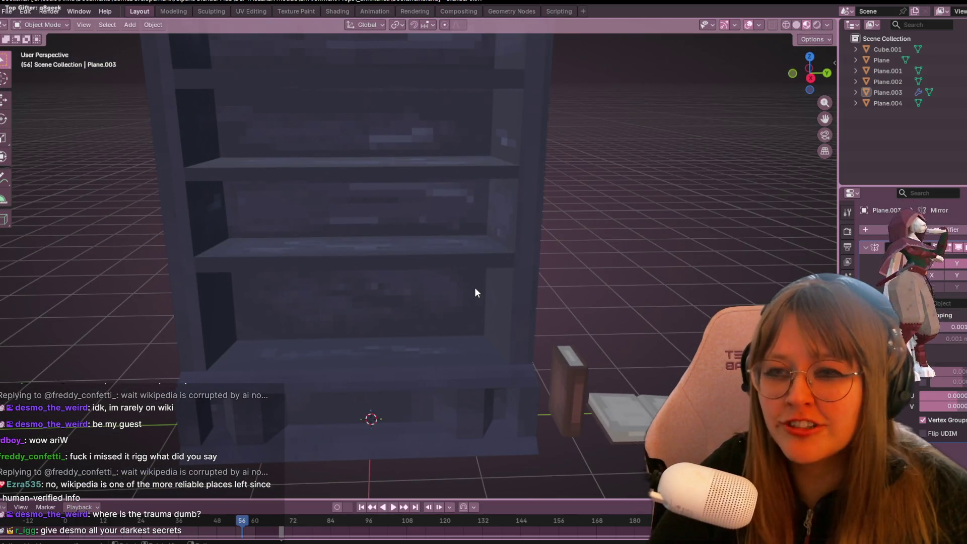
pyautogui.moveTo(565, 149)
pyautogui.mouseDown(button='middle')
pyautogui.moveTo(592, 225)
pyautogui.moveTo(425, 156)
pyautogui.moveTo(101, 231)
pyautogui.moveTo(554, 230)
pyautogui.mouseUp(button='middle')
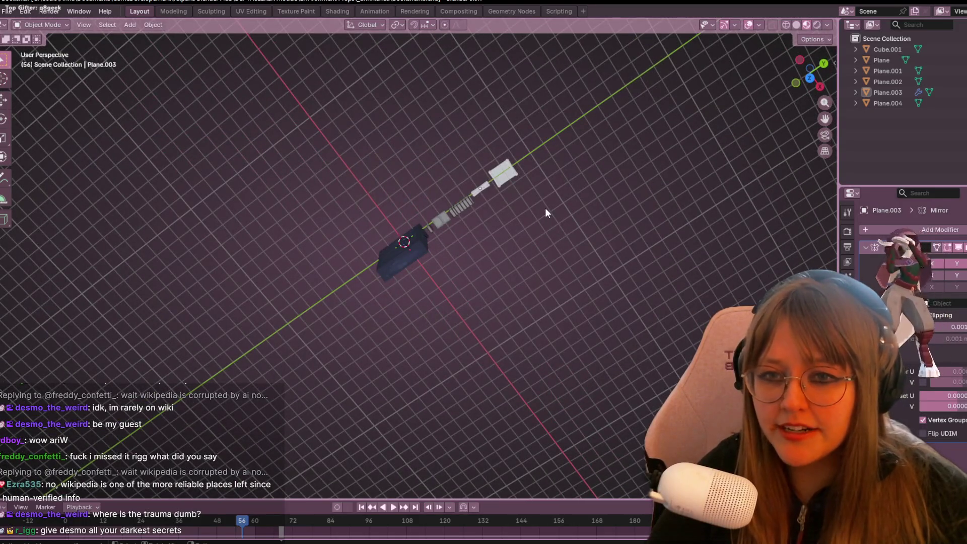
pyautogui.scroll(2, 546, 183)
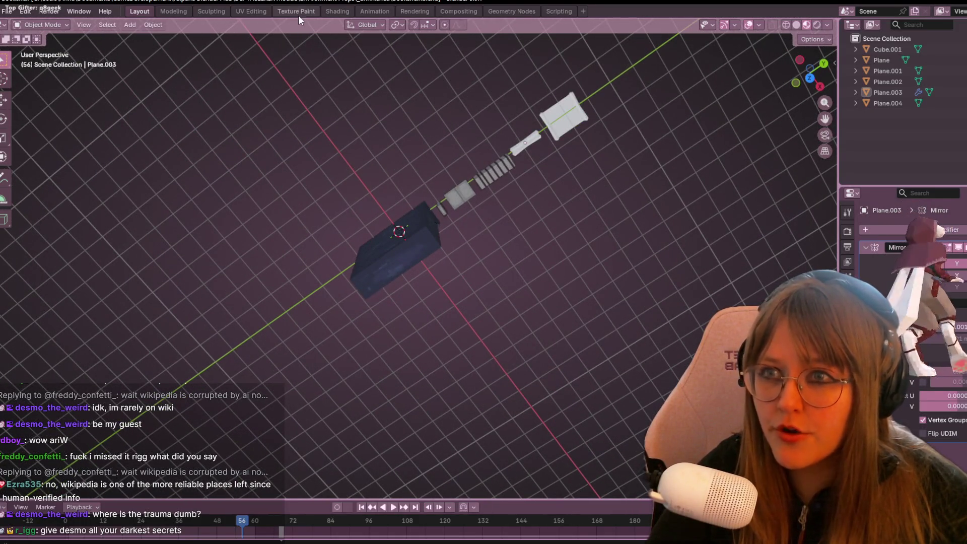
# Step: Check the shelf in the Texture Paint workspace, then move to UV Editing
pyautogui.click(298, 15)
pyautogui.moveTo(630, 232); pyautogui.dragTo(756, 232, button='middle')
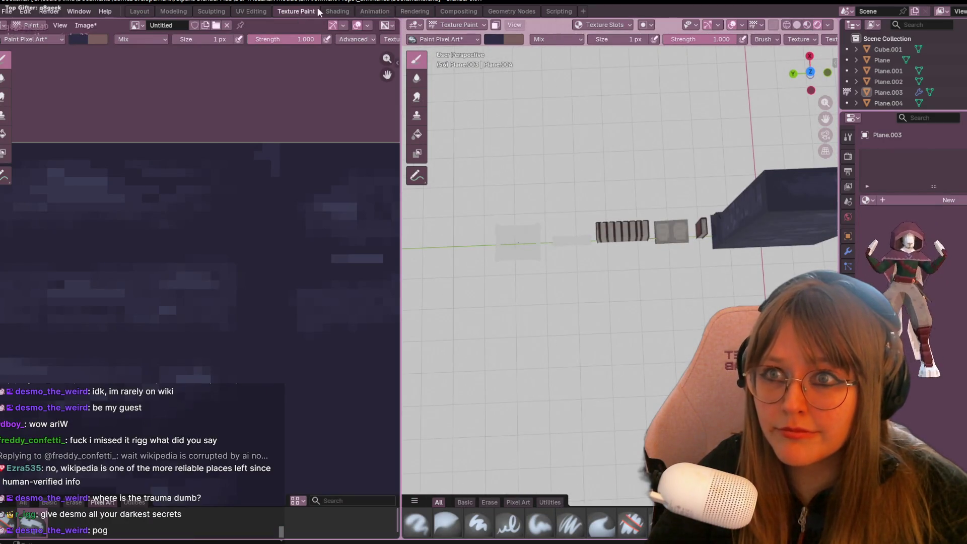
pyautogui.click(251, 11)
pyautogui.scroll(-4, 812, 28)
pyautogui.scroll(-4, 820, 23)
# Step: Turn on Material Preview, widen the 3D viewport beside the UV editor, then open Shading
pyautogui.click(809, 25)
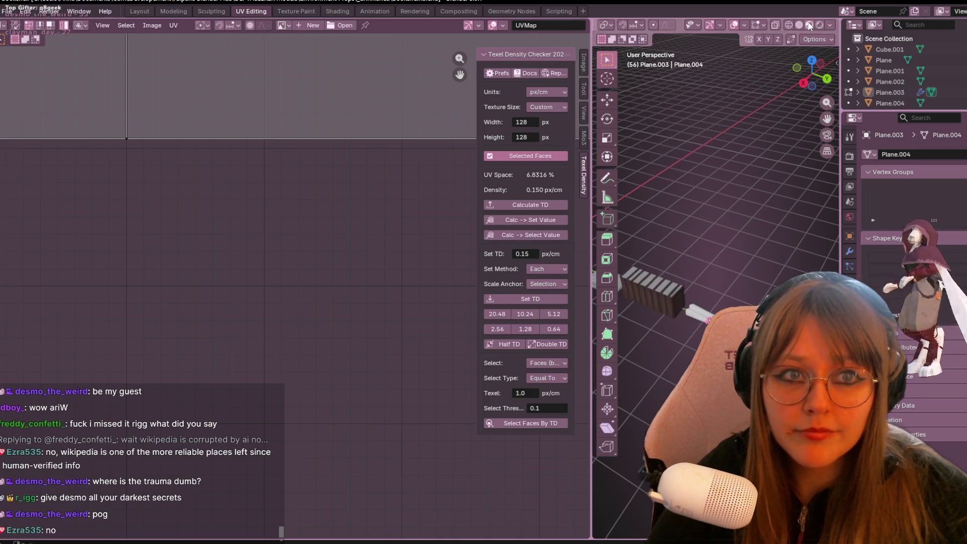
pyautogui.moveTo(706, 282)
pyautogui.keyDown('shift'); pyautogui.mouseDown(button='middle')
pyautogui.moveTo(705, 216)
pyautogui.moveTo(715, 249)
pyautogui.mouseUp(button='middle'); pyautogui.keyUp('shift')
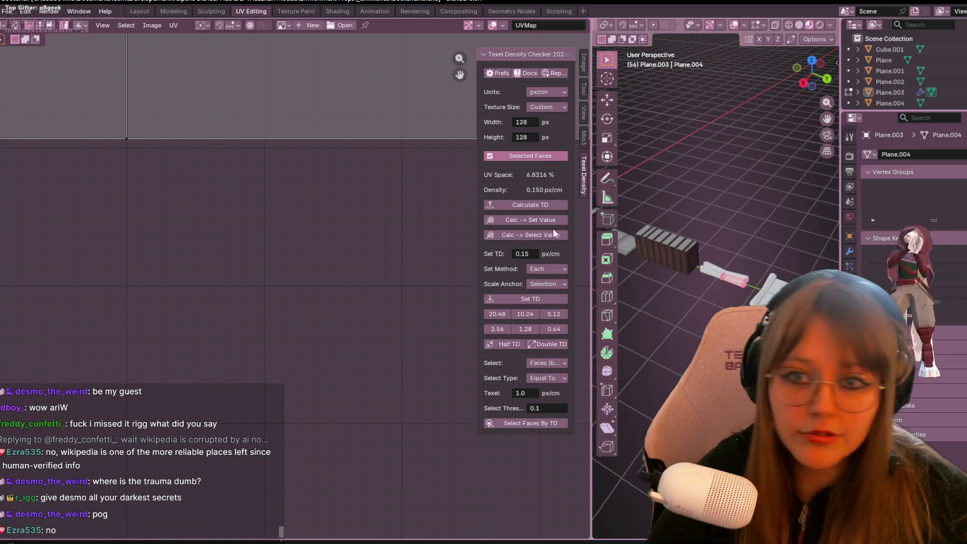
pyautogui.moveTo(593, 237); pyautogui.dragTo(331, 237)
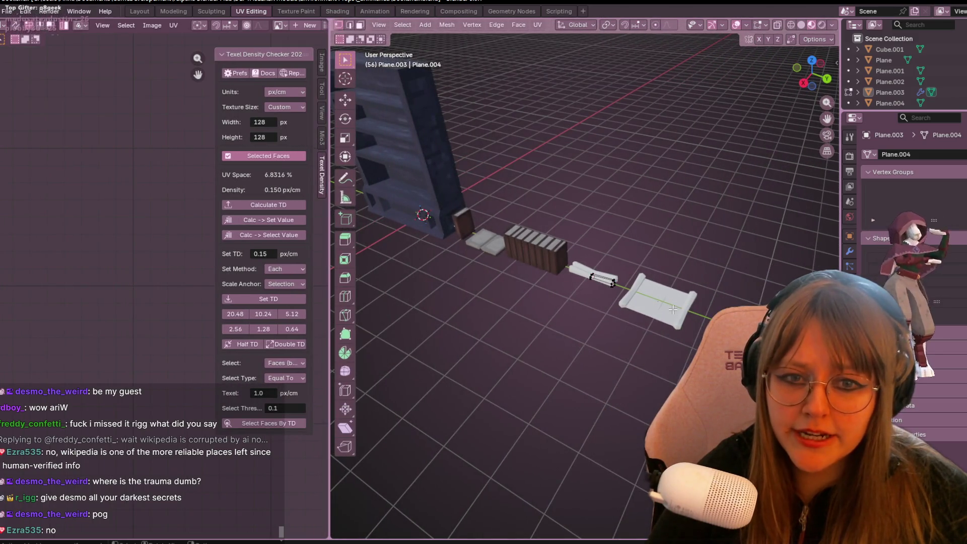
pyautogui.click(342, 10)
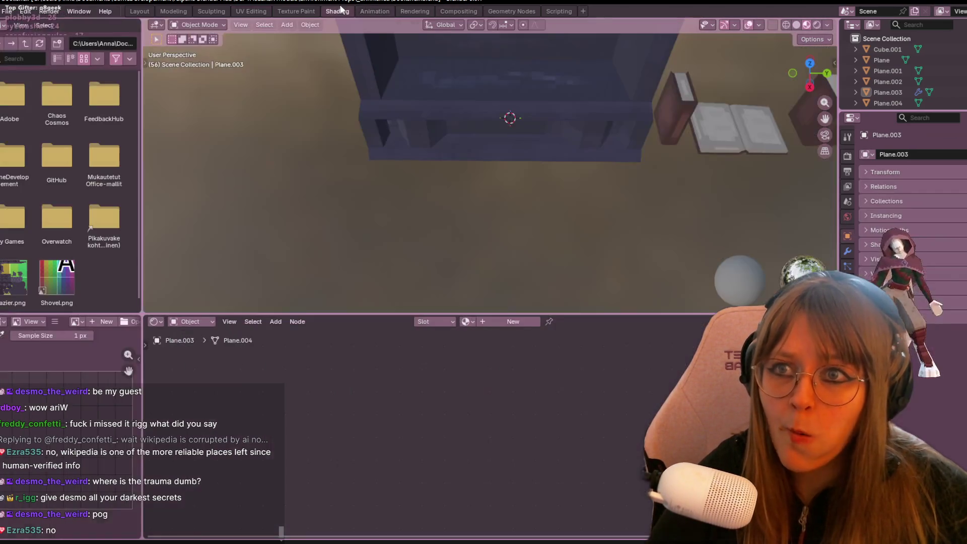
# Step: Pick the existing 'Material' from the Shader Editor browse list for Plane.004 and Plane.003
pyautogui.keyDown('shift'); pyautogui.click(686, 147); pyautogui.keyUp('shift')
pyautogui.click(438, 321)
pyautogui.click(466, 322)
pyautogui.click(513, 339)
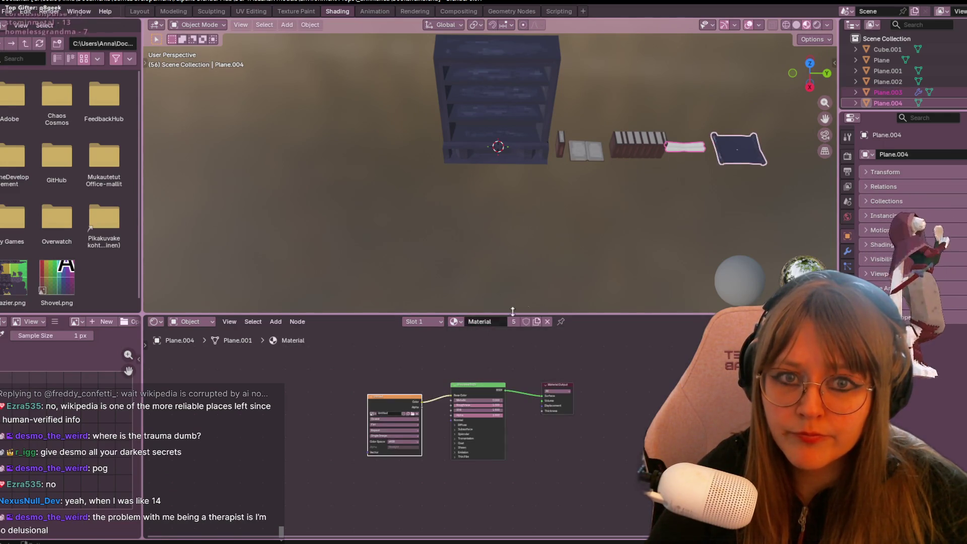
pyautogui.click(738, 149)
pyautogui.click(466, 321)
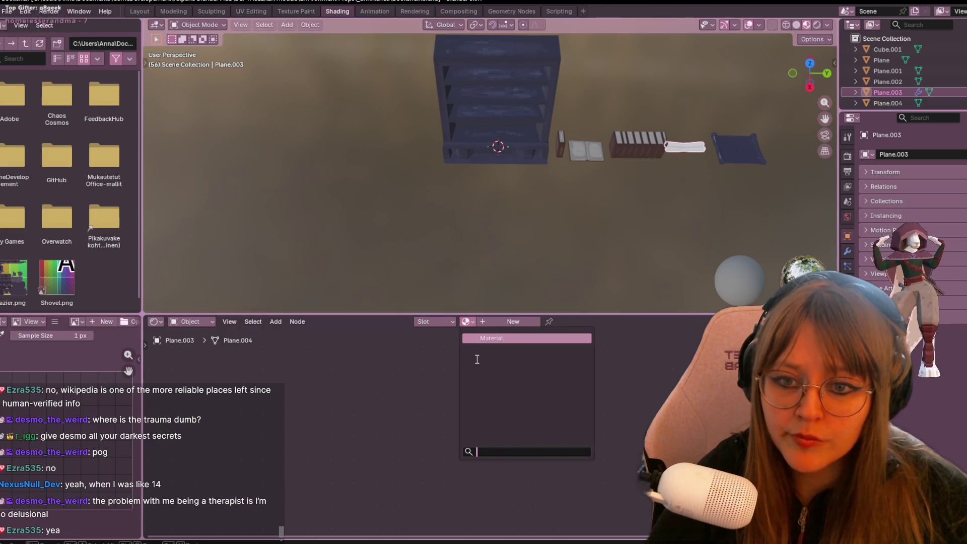
pyautogui.click(505, 339)
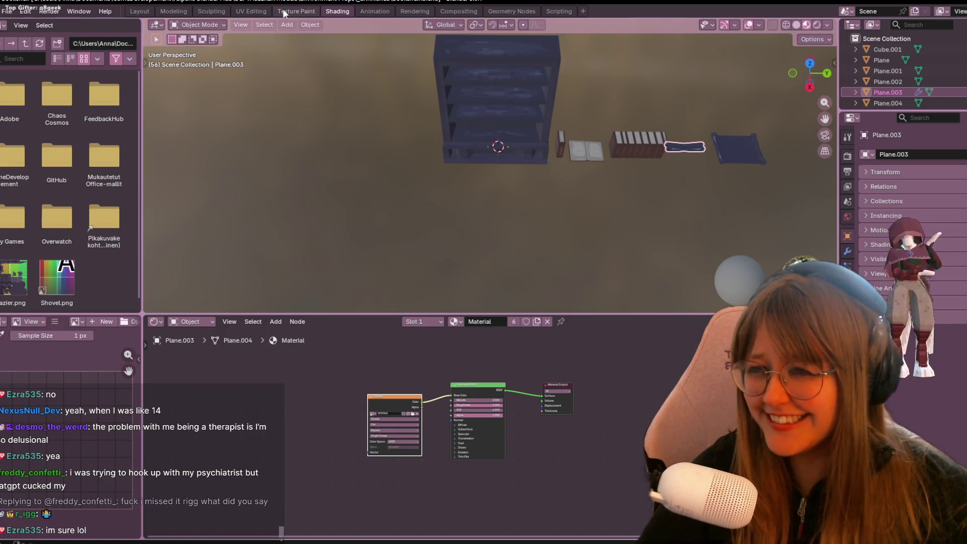
pyautogui.click(256, 13)
pyautogui.scroll(5, 676, 231)
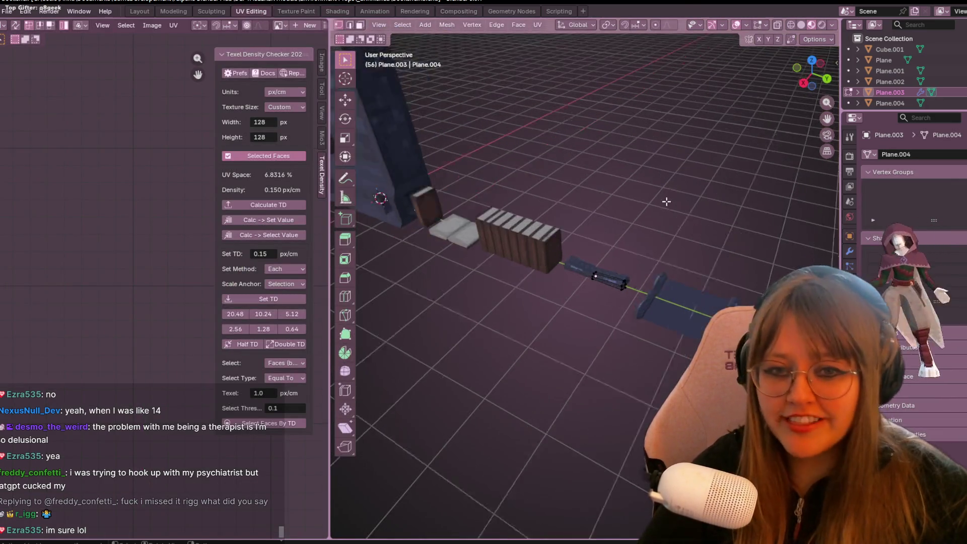
# Step: Select an edge loop around the bolster, checking it from several angles
pyautogui.moveTo(684, 237)
pyautogui.mouseDown(button='middle')
pyautogui.moveTo(680, 263)
pyautogui.moveTo(700, 178)
pyautogui.moveTo(728, 255)
pyautogui.moveTo(721, 267)
pyautogui.mouseUp(button='middle')
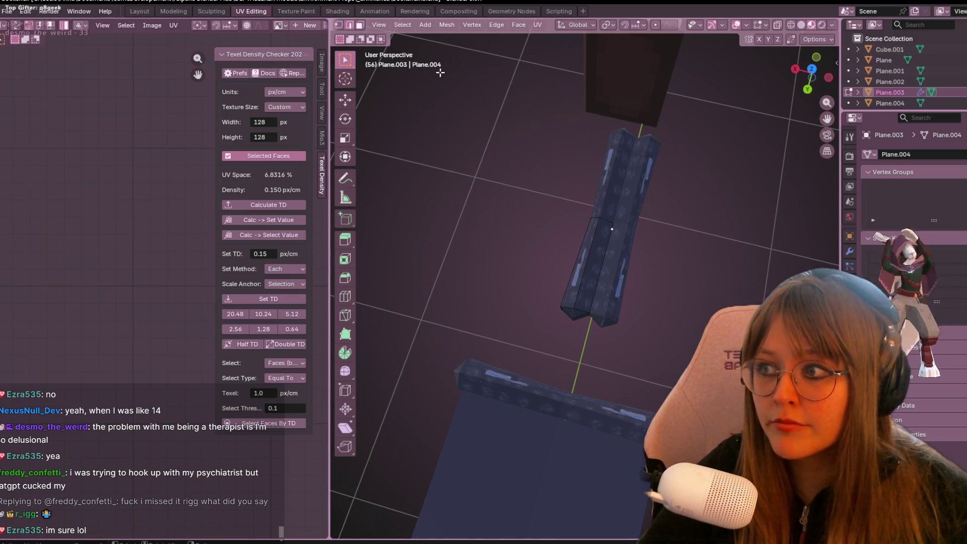
pyautogui.moveTo(614, 235)
pyautogui.mouseDown(button='middle')
pyautogui.moveTo(671, 203)
pyautogui.moveTo(746, 199)
pyautogui.mouseUp(button='middle')
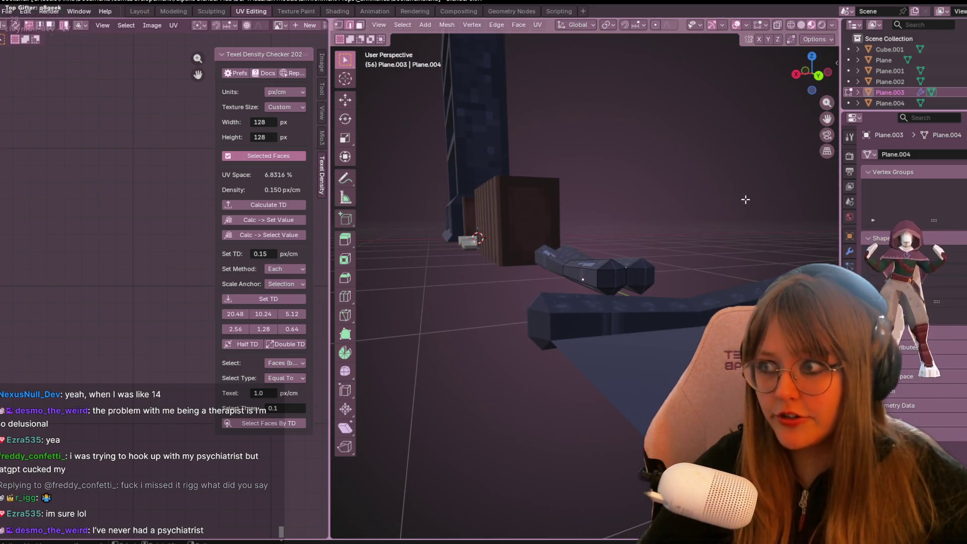
pyautogui.moveTo(725, 257)
pyautogui.mouseDown(button='middle')
pyautogui.moveTo(547, 188)
pyautogui.moveTo(553, 280)
pyautogui.moveTo(569, 283)
pyautogui.mouseUp(button='middle')
pyautogui.click(620, 274)
pyautogui.moveTo(652, 218)
pyautogui.mouseDown(button='middle')
pyautogui.moveTo(640, 328)
pyautogui.moveTo(644, 308)
pyautogui.mouseUp(button='middle')
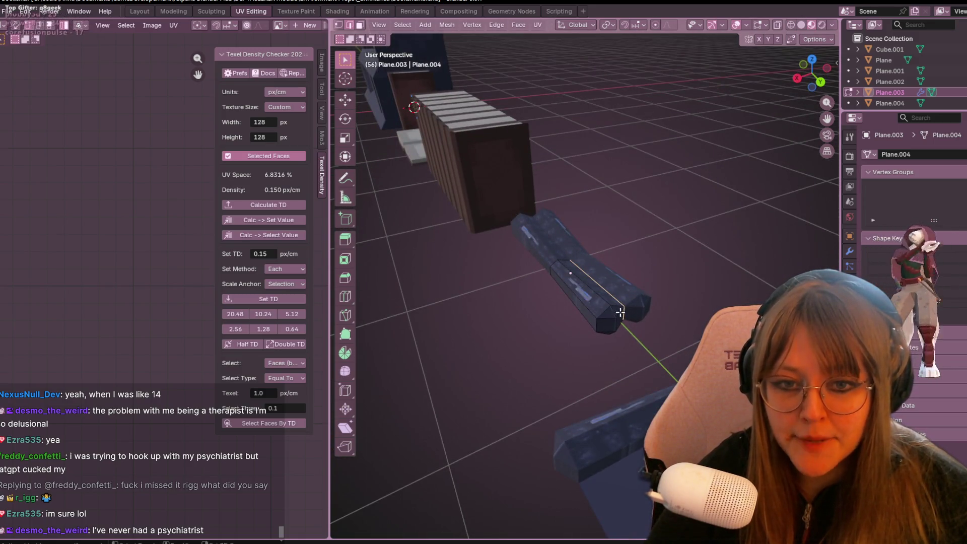
pyautogui.moveTo(617, 328); pyautogui.dragTo(677, 283, button='middle')
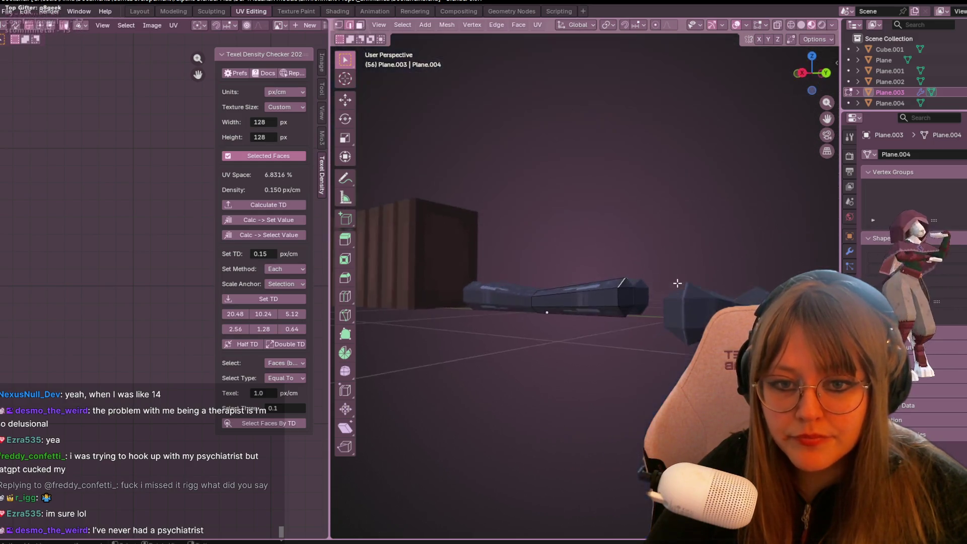
pyautogui.moveTo(649, 322); pyautogui.dragTo(603, 250, button='middle')
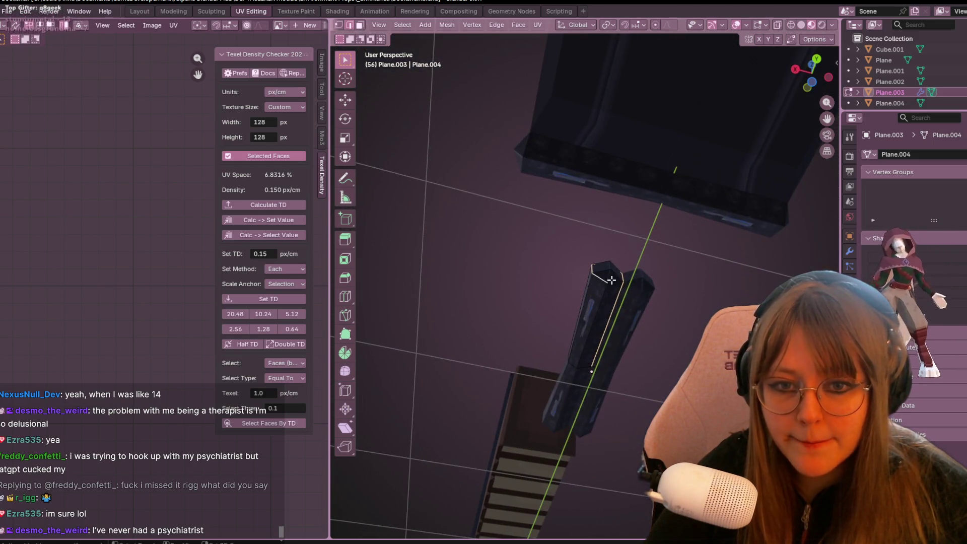
pyautogui.moveTo(687, 138); pyautogui.dragTo(676, 339, button='middle')
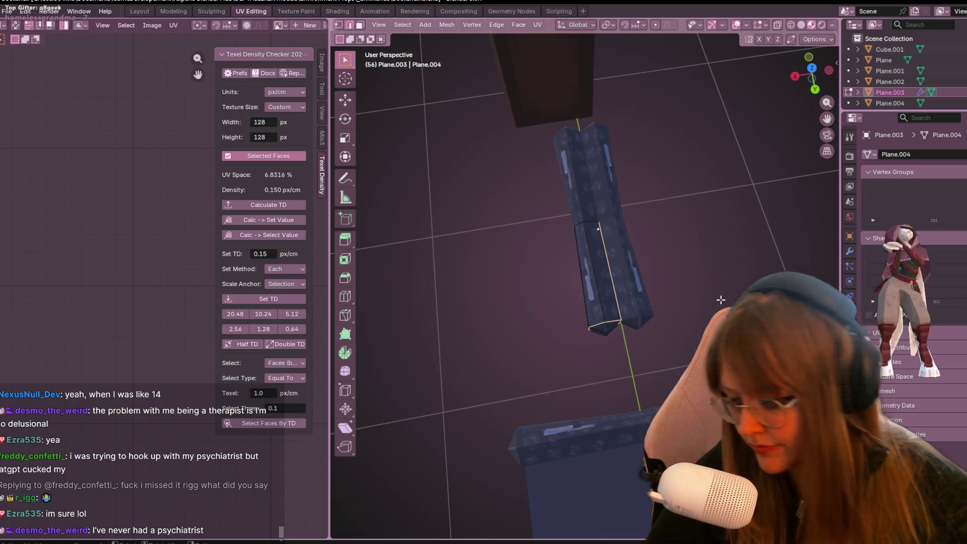
# Step: Mark the edge loop as a seam and select the end section linked to it
pyautogui.rightClick(650, 282)
pyautogui.click(650, 282)
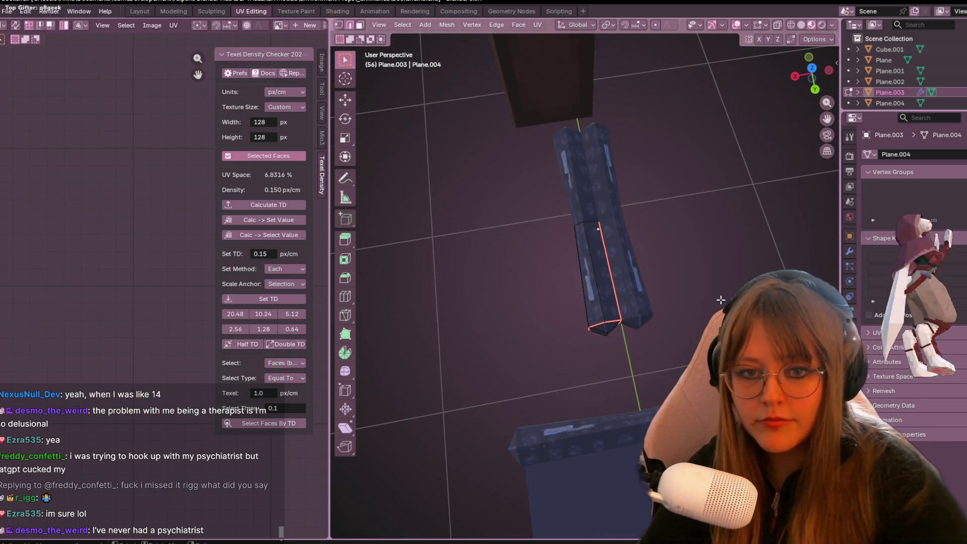
pyautogui.moveTo(697, 348)
pyautogui.mouseDown(button='middle')
pyautogui.moveTo(749, 209)
pyautogui.moveTo(652, 218)
pyautogui.moveTo(617, 380)
pyautogui.mouseUp(button='middle')
pyautogui.hotkey('ctrl', 'l')
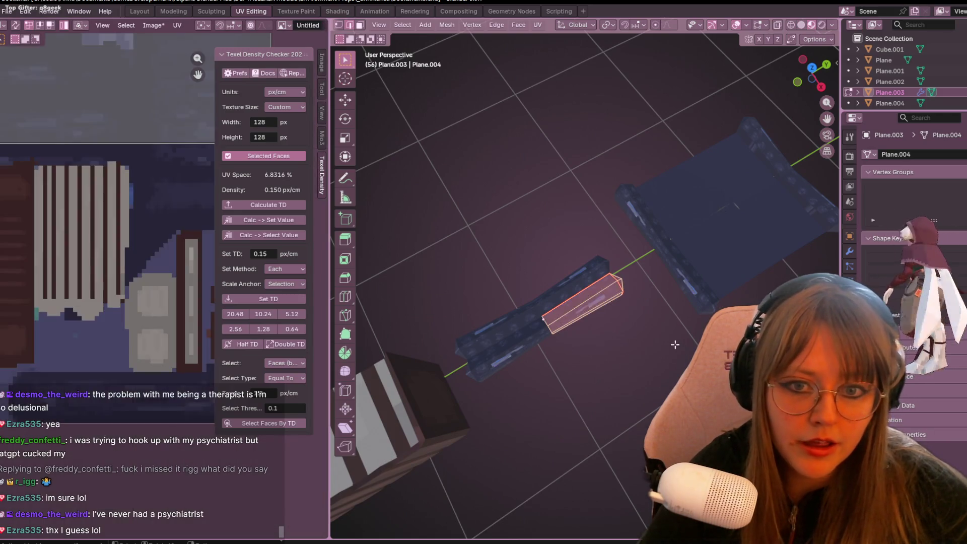
pyautogui.moveTo(625, 312)
pyautogui.mouseDown(button='middle')
pyautogui.moveTo(655, 292)
pyautogui.moveTo(638, 258)
pyautogui.moveTo(627, 337)
pyautogui.moveTo(657, 335)
pyautogui.moveTo(402, 346)
pyautogui.moveTo(646, 270)
pyautogui.mouseUp(button='middle')
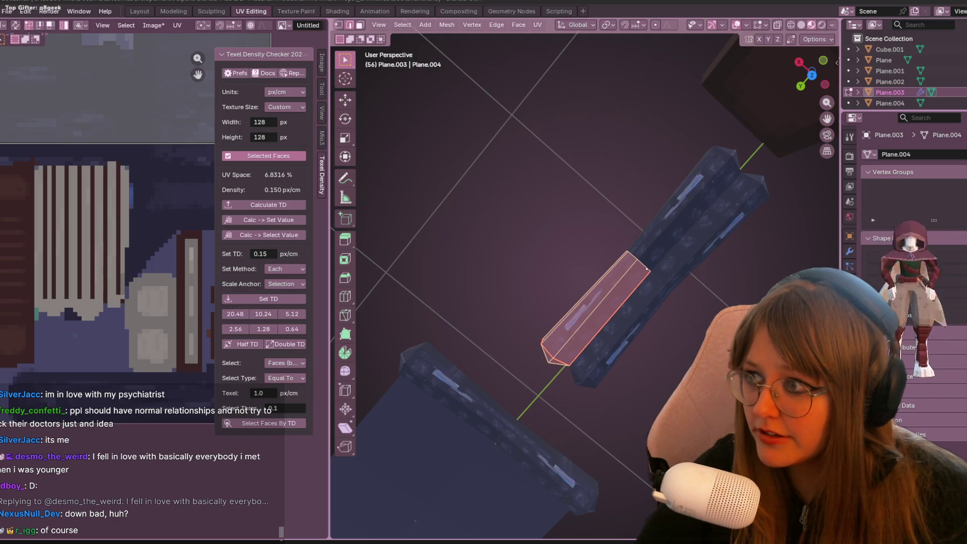
pyautogui.keyDown('shift'); pyautogui.moveTo(551, 244); pyautogui.dragTo(505, 236, button='middle'); pyautogui.keyUp('shift')
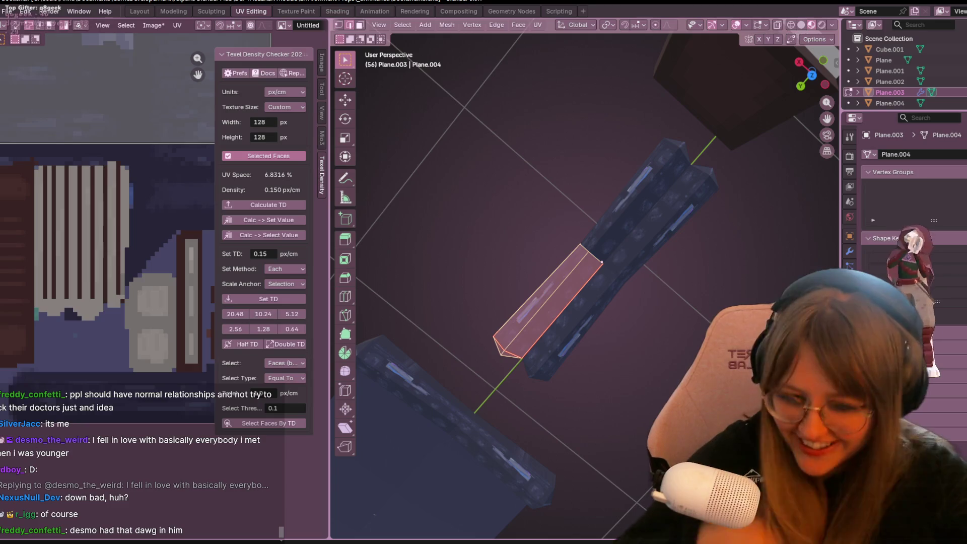
pyautogui.moveTo(506, 236)
pyautogui.mouseDown(button='middle')
pyautogui.moveTo(669, 266)
pyautogui.moveTo(587, 136)
pyautogui.moveTo(540, 161)
pyautogui.moveTo(488, 231)
pyautogui.moveTo(673, 248)
pyautogui.moveTo(579, 262)
pyautogui.mouseUp(button='middle')
pyautogui.scroll(-5, 110, 306)
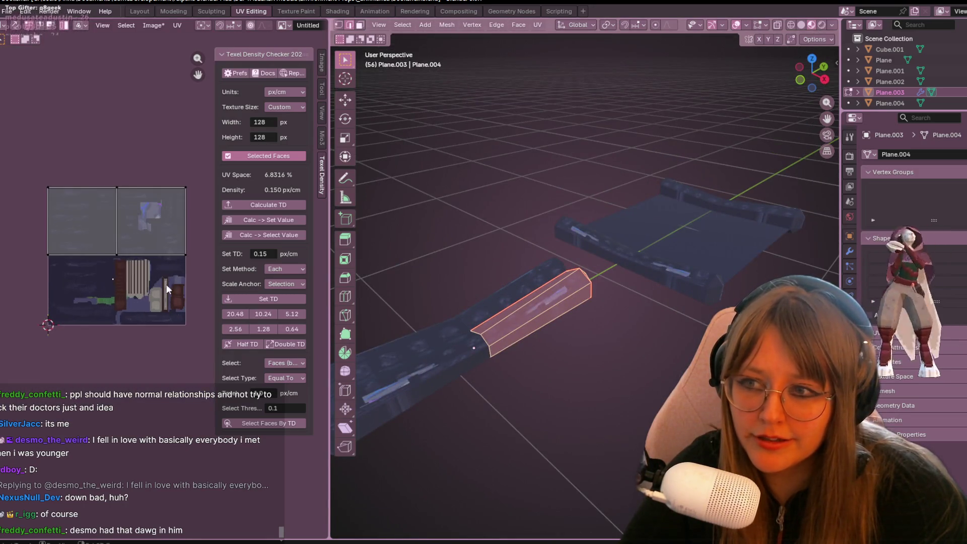
pyautogui.scroll(3, 166, 284)
pyautogui.moveTo(475, 271); pyautogui.dragTo(496, 254, button='middle')
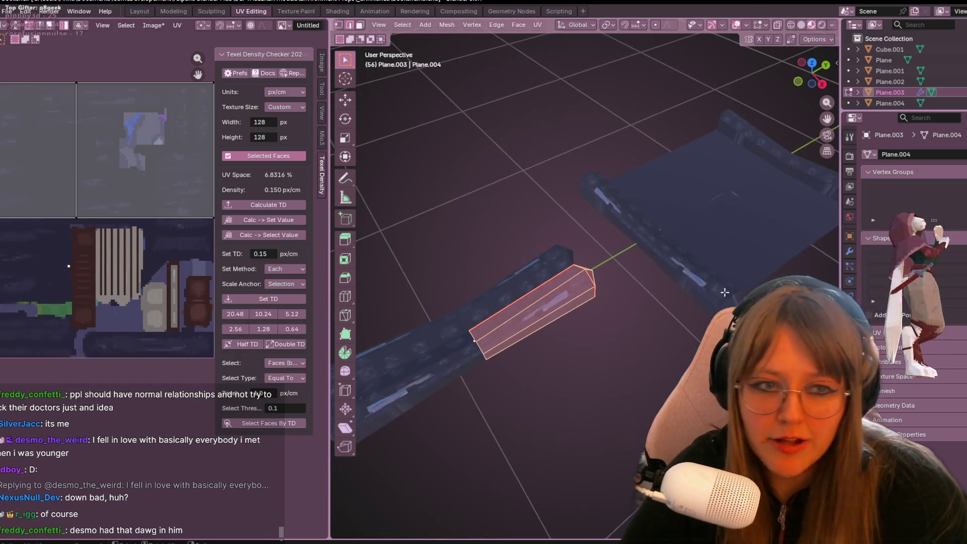
# Step: Apply the bolster's Mirror modifier in Object Mode
pyautogui.press('Tab')
pyautogui.click(851, 251)
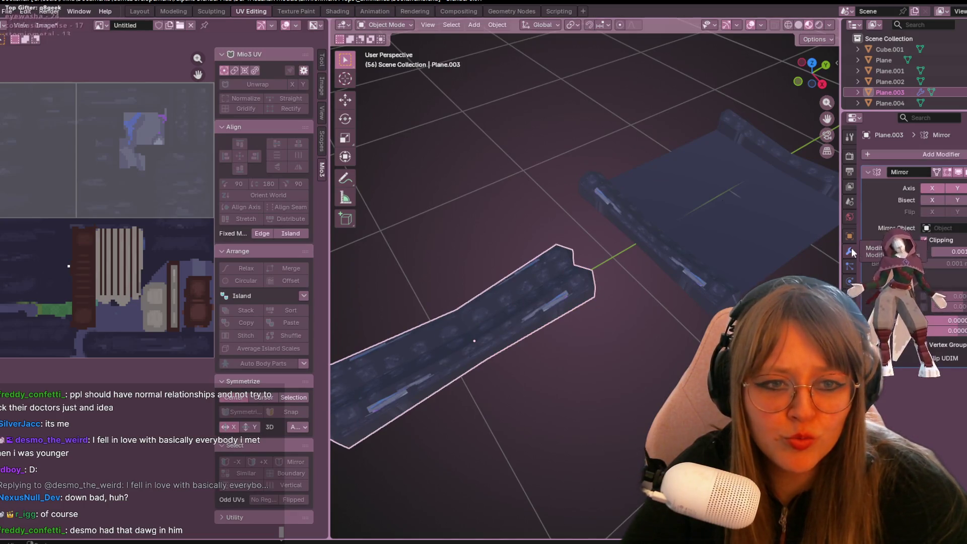
pyautogui.click(965, 172)
pyautogui.click(930, 184)
pyautogui.moveTo(535, 382)
pyautogui.mouseDown(button='middle')
pyautogui.moveTo(584, 378)
pyautogui.moveTo(446, 419)
pyautogui.moveTo(488, 367)
pyautogui.moveTo(468, 385)
pyautogui.mouseUp(button='middle')
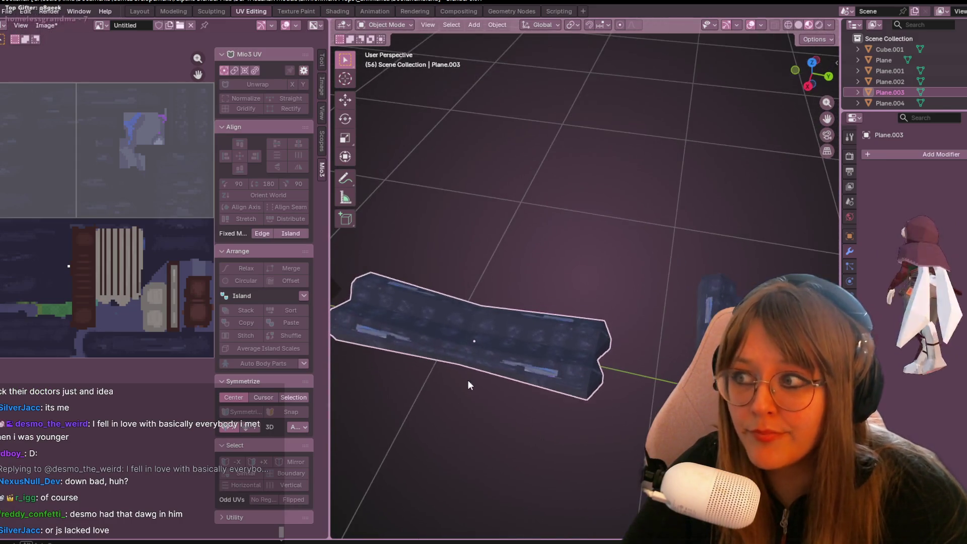
# Step: In Edit Mode, select the bolster's end section and move its UV island onto the texture
pyautogui.press('Tab')
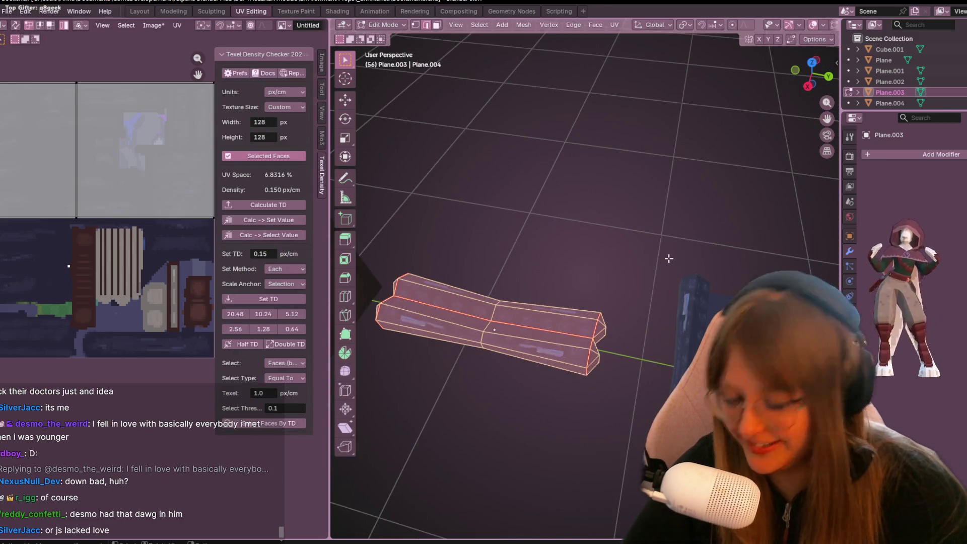
pyautogui.press('a')
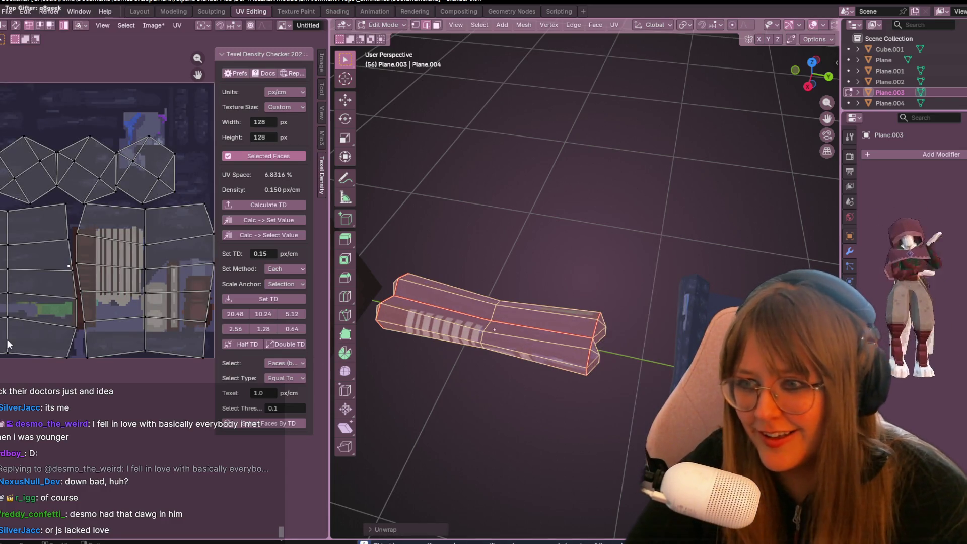
pyautogui.scroll(-3, 68, 339)
pyautogui.click(587, 357)
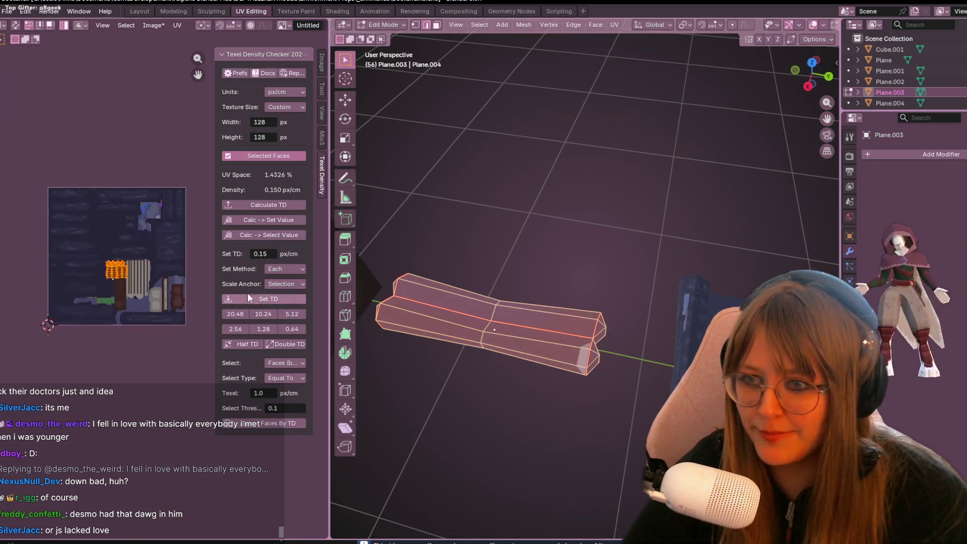
pyautogui.scroll(1, 126, 261)
pyautogui.scroll(5, 126, 261)
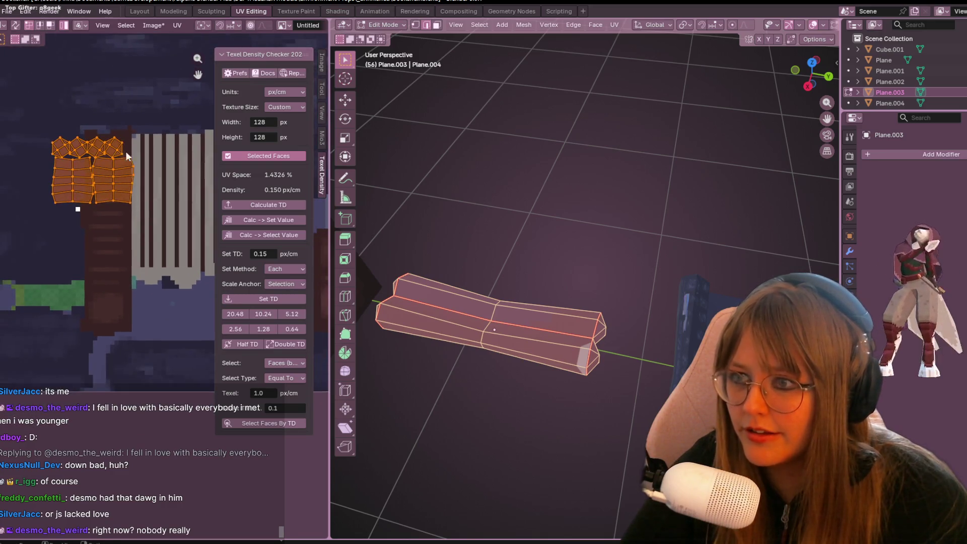
pyautogui.moveTo(106, 196); pyautogui.dragTo(71, 126, button='middle')
pyautogui.press('g')
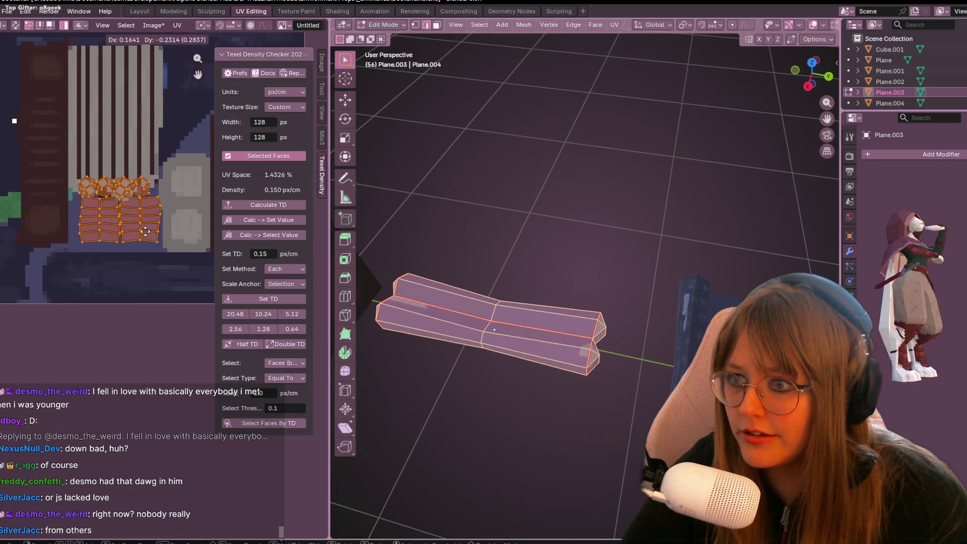
pyautogui.click(138, 233)
pyautogui.moveTo(162, 237); pyautogui.dragTo(167, 265, button='middle')
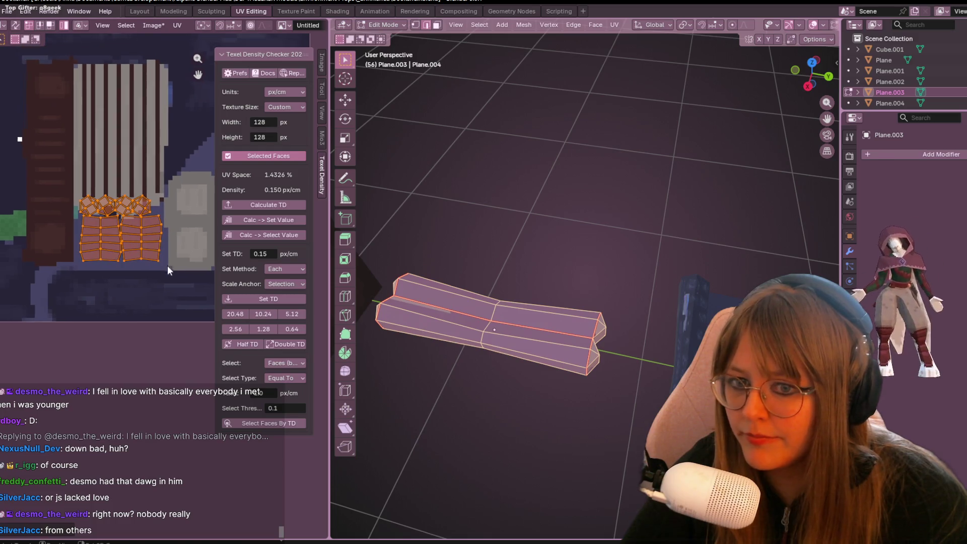
# Step: Rearrange the UV islands: shift the right column right, scale the left island and place it below the stripes
pyautogui.click(153, 233)
pyautogui.press('g')
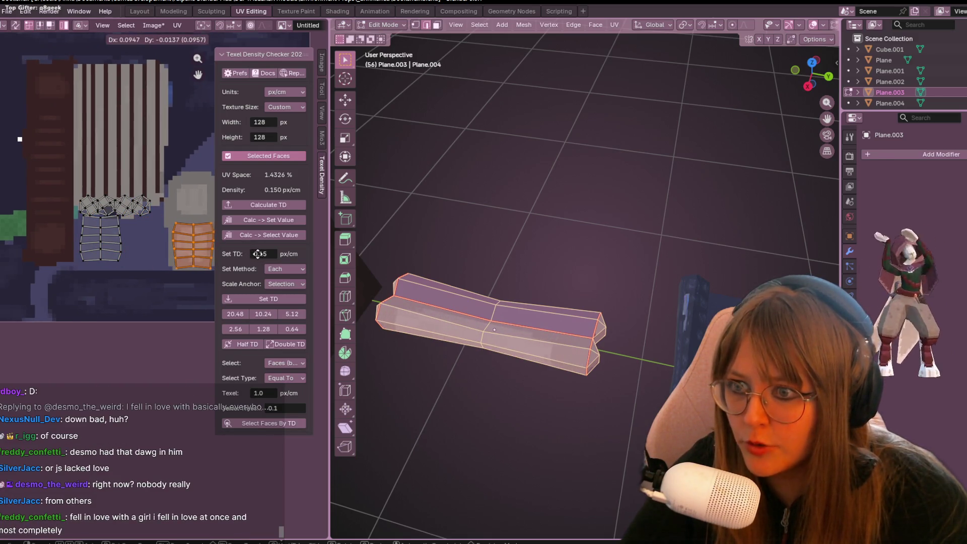
pyautogui.click(258, 253)
pyautogui.moveTo(171, 234); pyautogui.dragTo(153, 261, button='middle')
pyautogui.click(83, 259)
pyautogui.press('g')
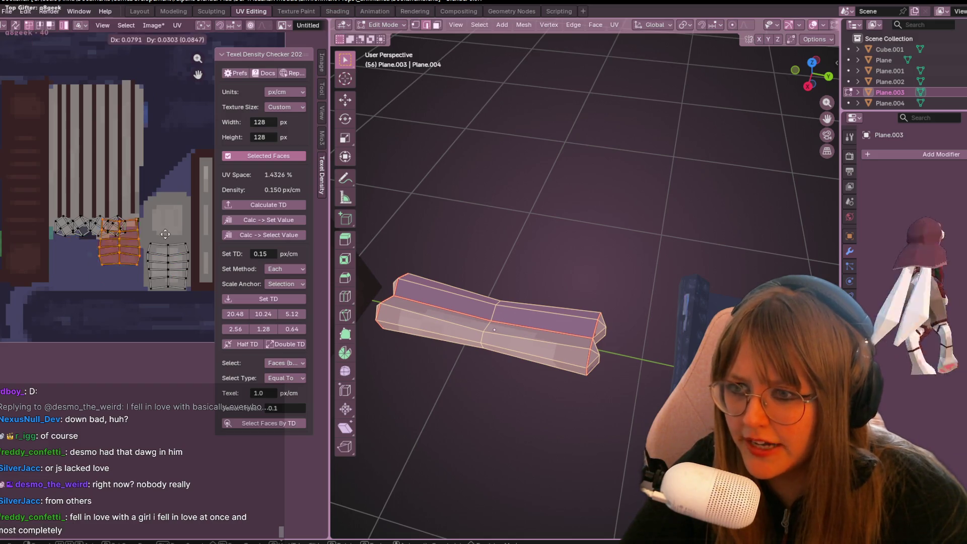
pyautogui.click(177, 217)
pyautogui.press('s')
pyautogui.click(192, 216)
pyautogui.click(97, 221)
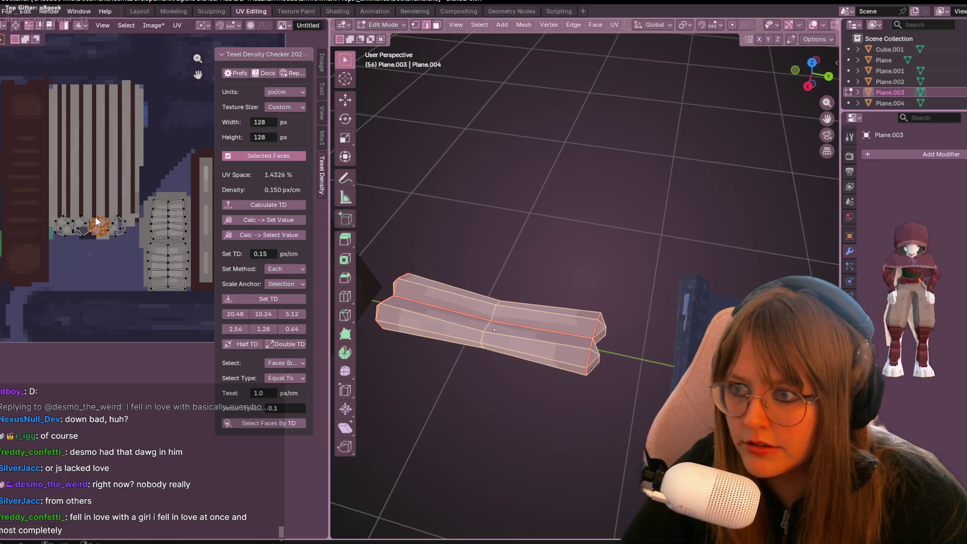
pyautogui.press('g')
pyautogui.click(126, 290)
# Step: Rotate the cushion's UV island upright and nudge it left onto the dark strip
pyautogui.scroll(2, 141, 277)
pyautogui.press('r')
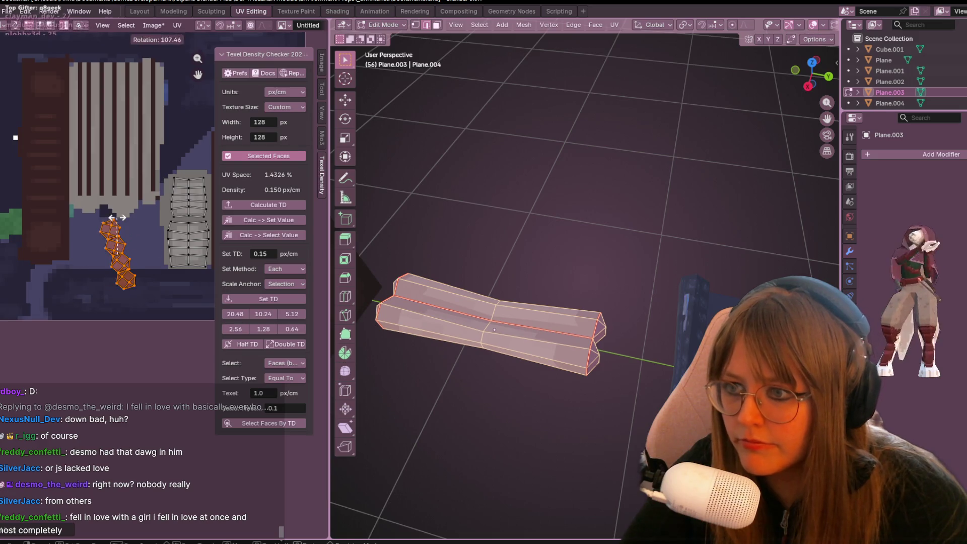
pyautogui.press('g')
pyautogui.click(52, 190)
pyautogui.moveTo(413, 262)
pyautogui.mouseDown(button='middle')
pyautogui.moveTo(388, 209)
pyautogui.moveTo(352, 306)
pyautogui.moveTo(544, 232)
pyautogui.moveTo(540, 201)
pyautogui.moveTo(501, 308)
pyautogui.mouseUp(button='middle')
pyautogui.press('g')
pyautogui.click(75, 200)
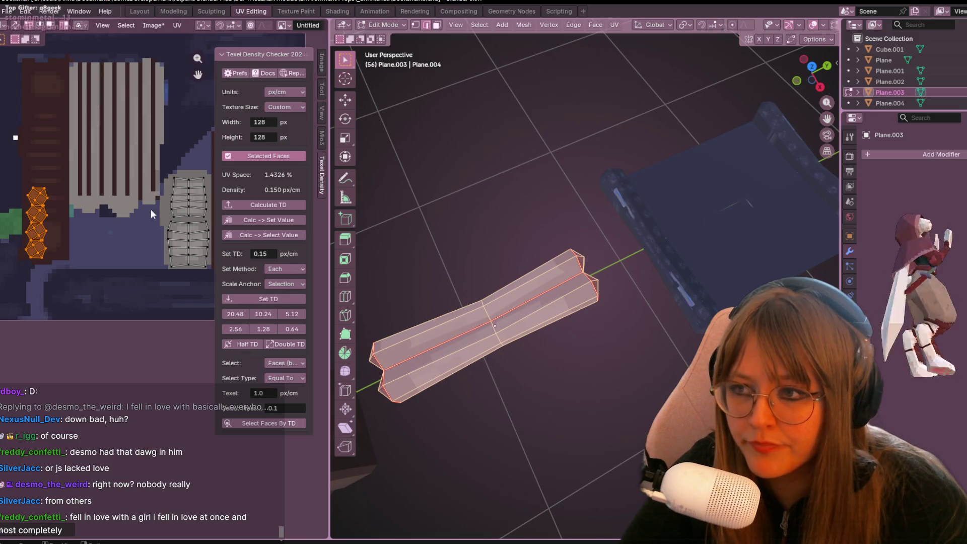
pyautogui.press('Escape')
pyautogui.press('g')
pyautogui.click(95, 202)
pyautogui.scroll(-2, 144, 235)
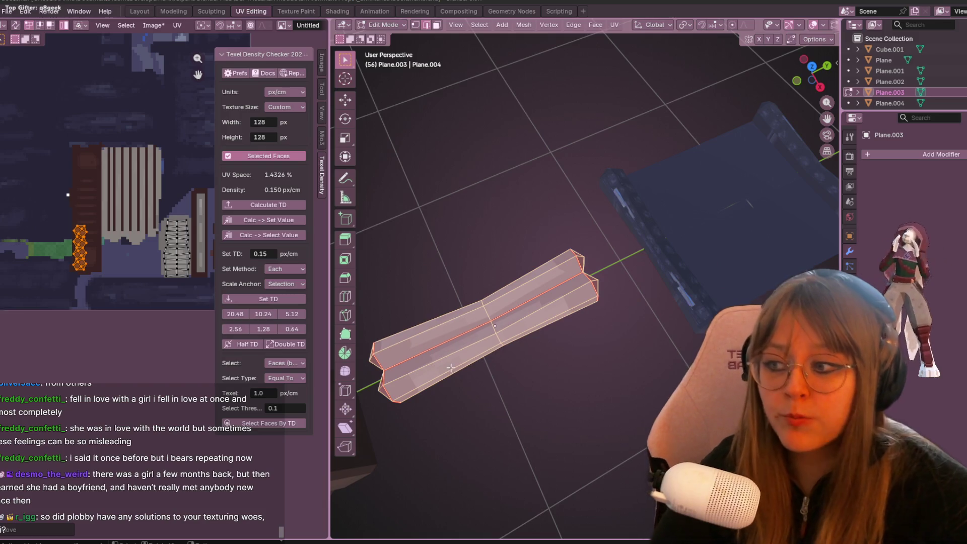
pyautogui.moveTo(612, 248)
pyautogui.keyDown('shift'); pyautogui.mouseDown(button='middle')
pyautogui.moveTo(631, 173)
pyautogui.moveTo(715, 255)
pyautogui.moveTo(544, 157)
pyautogui.mouseUp(button='middle'); pyautogui.keyUp('shift')
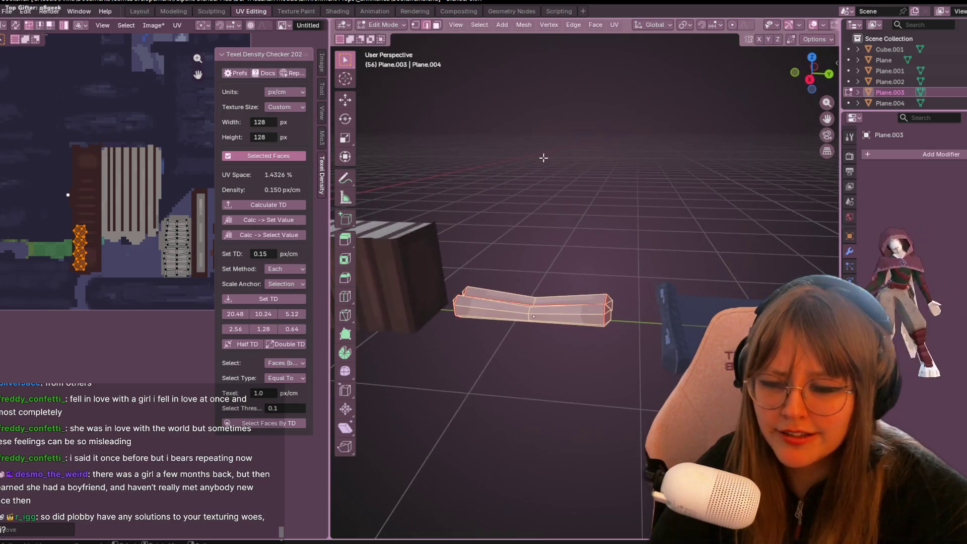
# Step: Leave Edit Mode, glance at Texture Paint, and return to UV Editing to reframe the texture
pyautogui.scroll(-2, 141, 151)
pyautogui.moveTo(162, 141)
pyautogui.mouseDown(button='middle')
pyautogui.moveTo(138, 122)
pyautogui.moveTo(147, 163)
pyautogui.mouseUp(button='middle')
pyautogui.moveTo(391, 353)
pyautogui.mouseDown(button='middle')
pyautogui.moveTo(676, 217)
pyautogui.moveTo(597, 309)
pyautogui.moveTo(488, 214)
pyautogui.moveTo(680, 295)
pyautogui.moveTo(719, 233)
pyautogui.moveTo(729, 176)
pyautogui.moveTo(657, 251)
pyautogui.moveTo(637, 341)
pyautogui.moveTo(654, 297)
pyautogui.mouseUp(button='middle')
pyautogui.press('Tab')
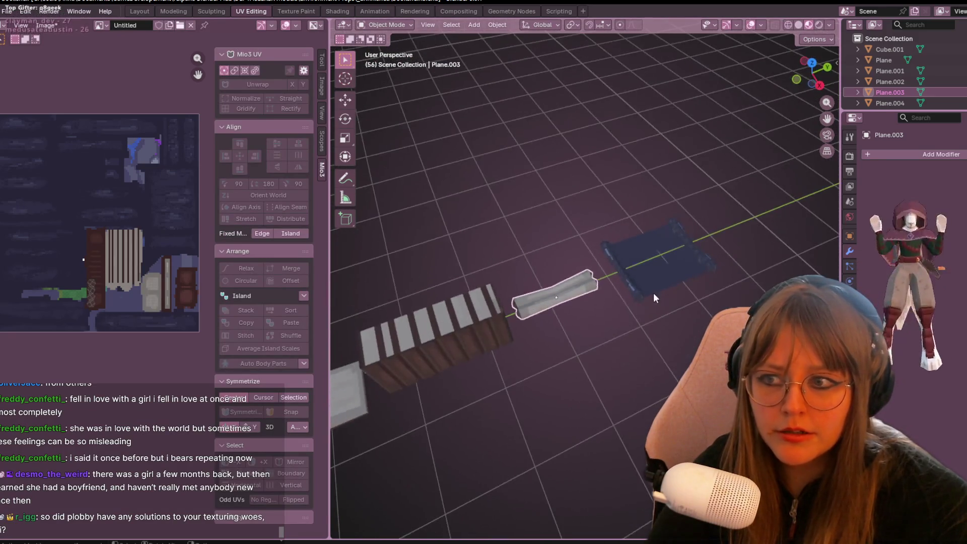
pyautogui.scroll(2, 654, 297)
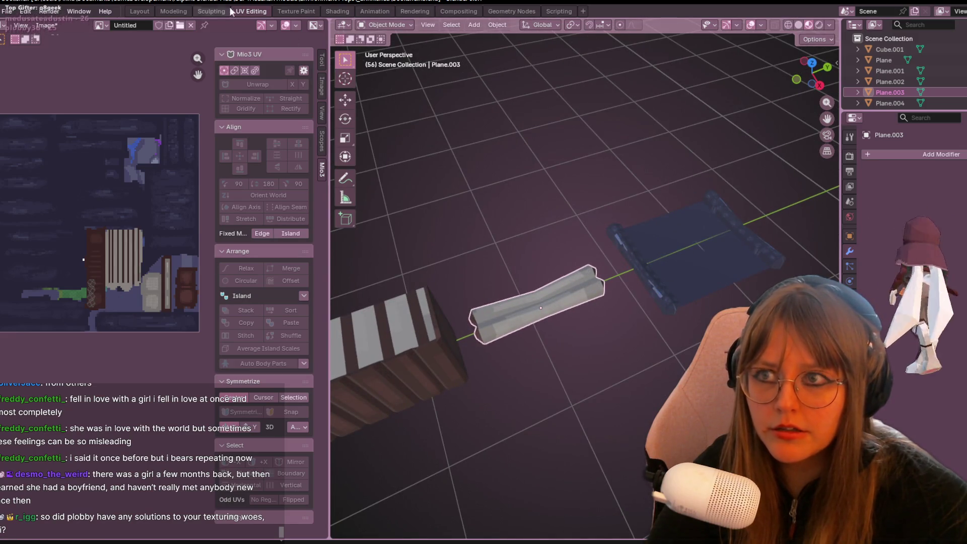
pyautogui.click(296, 11)
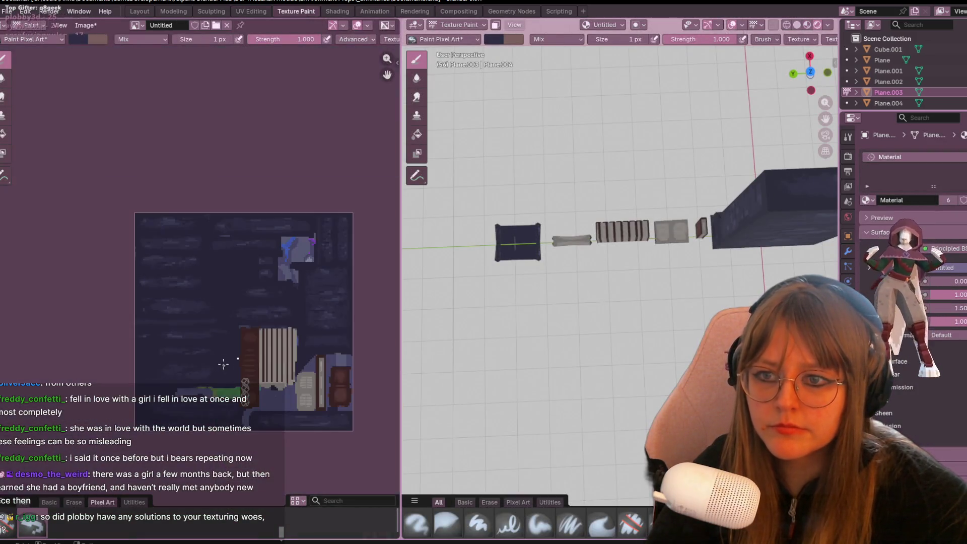
pyautogui.click(261, 12)
pyautogui.scroll(5, 176, 208)
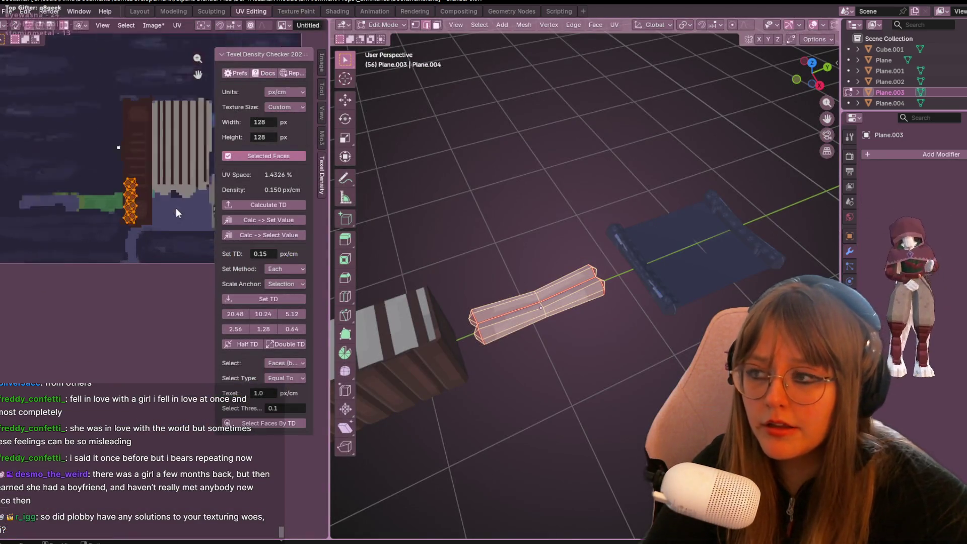
pyautogui.moveTo(119, 243); pyautogui.dragTo(15, 226, button='middle')
pyautogui.scroll(5, 86, 273)
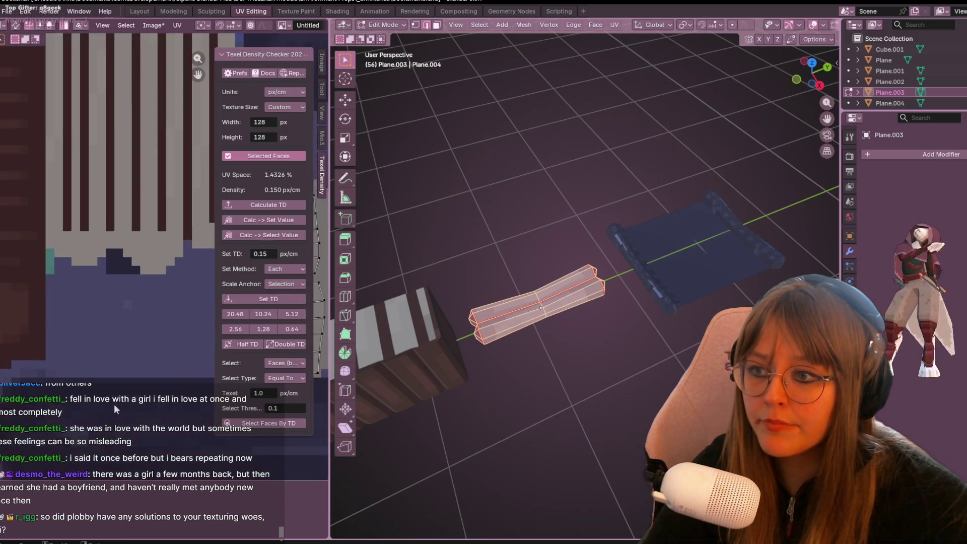
pyautogui.scroll(-4, 80, 276)
# Step: Rotate the cushion's UV island 90° and place it below the bookshelf texture
pyautogui.write('r')
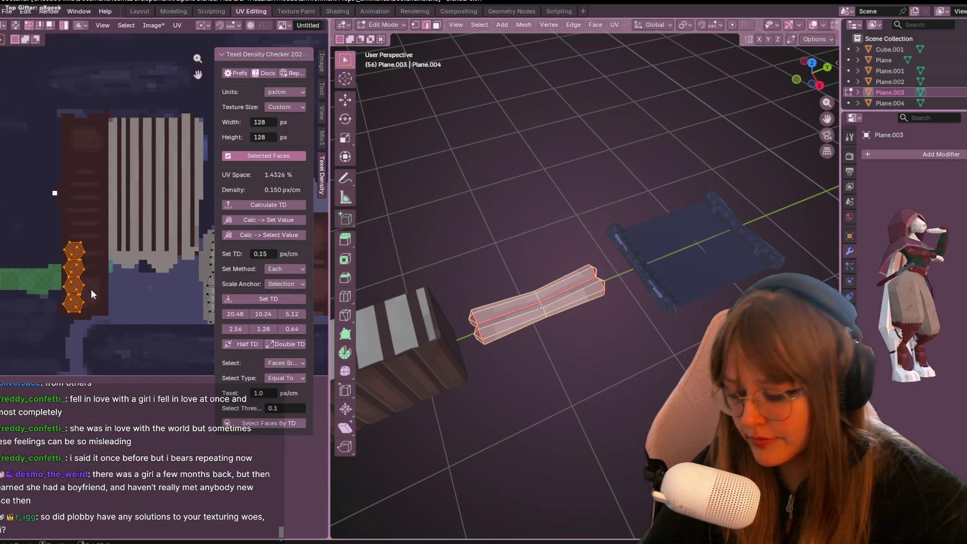
pyautogui.write('90')
pyautogui.press('Return')
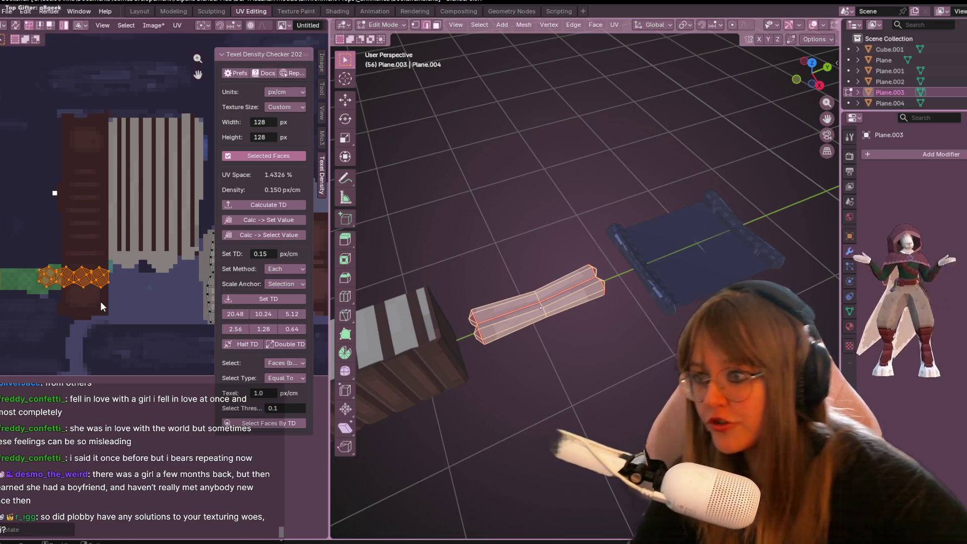
pyautogui.press('g')
pyautogui.click(203, 319)
pyautogui.press('g')
pyautogui.click(201, 319)
# Step: Orbit around the cushion to check its new mapping, then go to Texture Paint
pyautogui.moveTo(504, 352); pyautogui.dragTo(554, 343, button='middle')
pyautogui.moveTo(242, 245); pyautogui.dragTo(191, 222, button='middle')
pyautogui.scroll(-5, 544, 205)
pyautogui.moveTo(544, 205); pyautogui.dragTo(549, 201, button='middle')
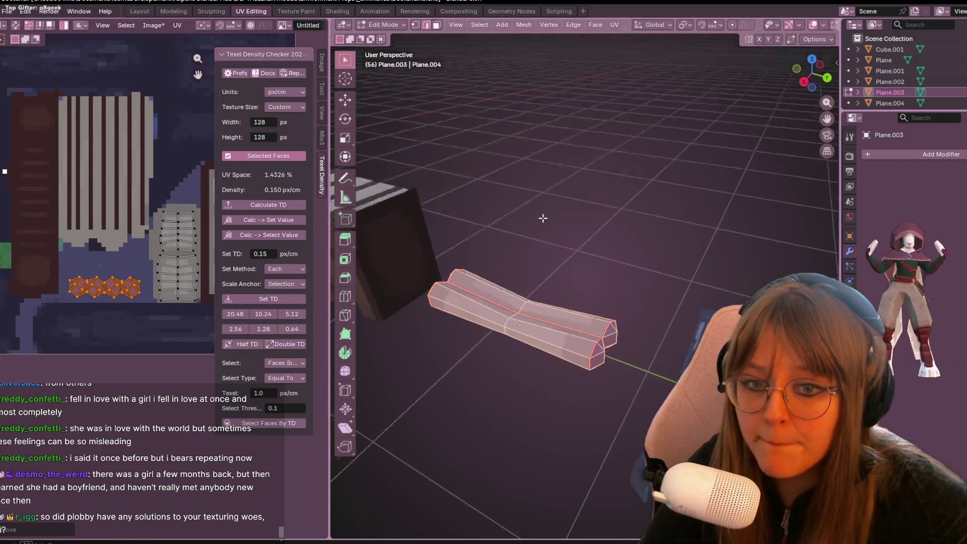
pyautogui.scroll(5, 550, 201)
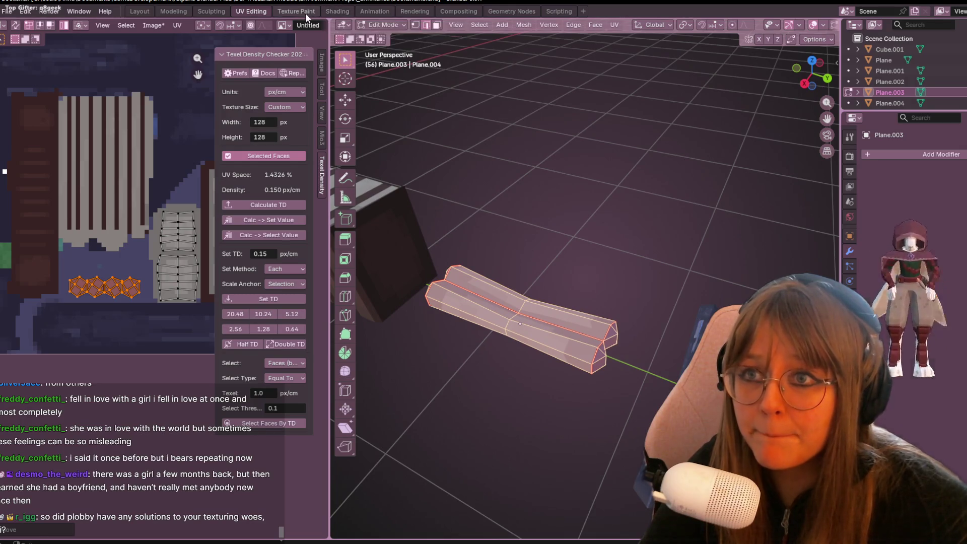
pyautogui.click(297, 11)
# Step: Paint a light-grey cushion shape with a 4 px brush over the bolster's purple UV area
pyautogui.scroll(6, 237, 214)
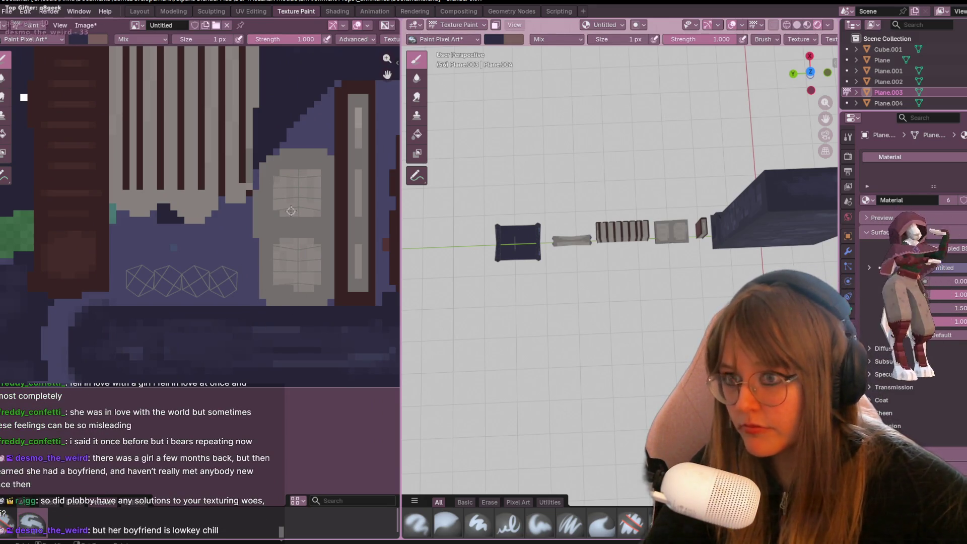
pyautogui.scroll(2, 157, 274)
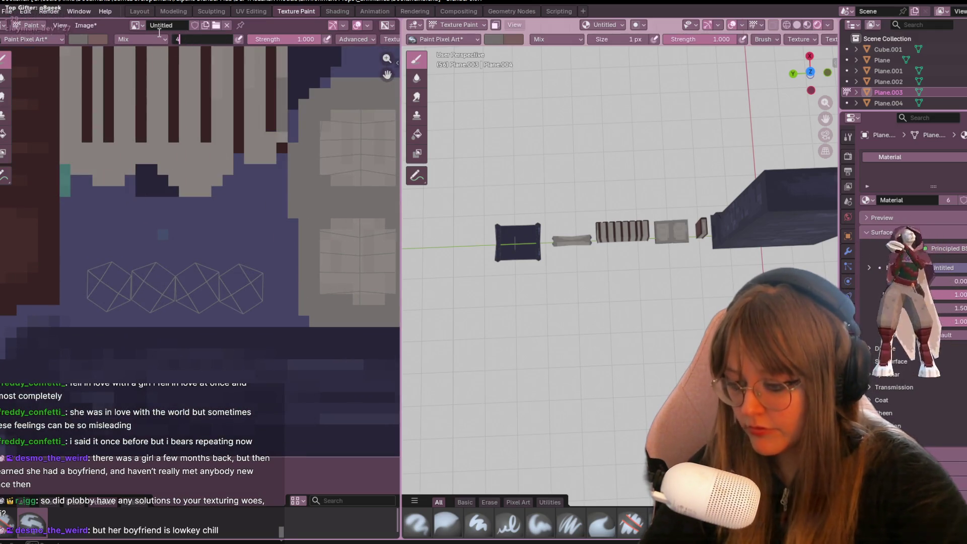
pyautogui.moveTo(114, 270)
pyautogui.mouseDown()
pyautogui.moveTo(119, 280)
pyautogui.moveTo(167, 286)
pyautogui.moveTo(230, 248)
pyautogui.moveTo(247, 298)
pyautogui.mouseUp()
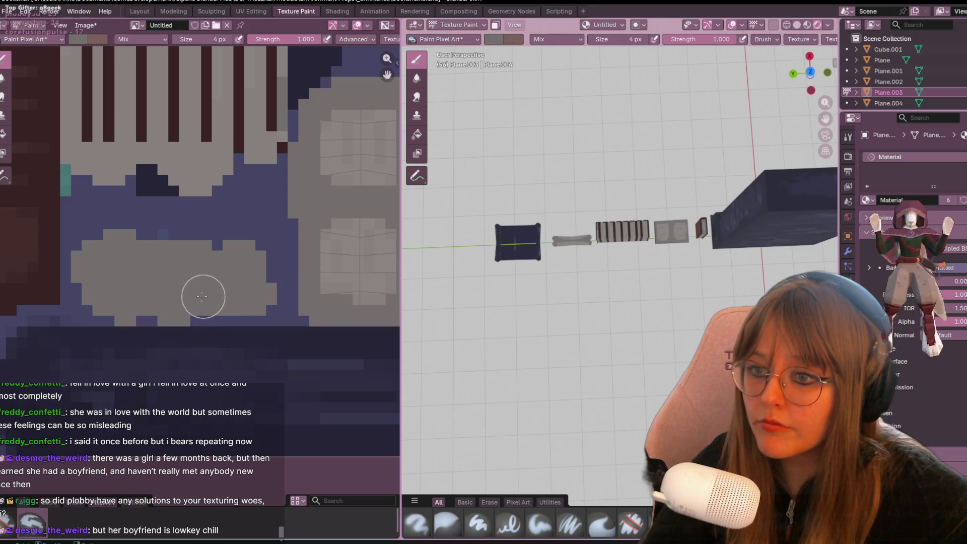
pyautogui.scroll(-1, 208, 283)
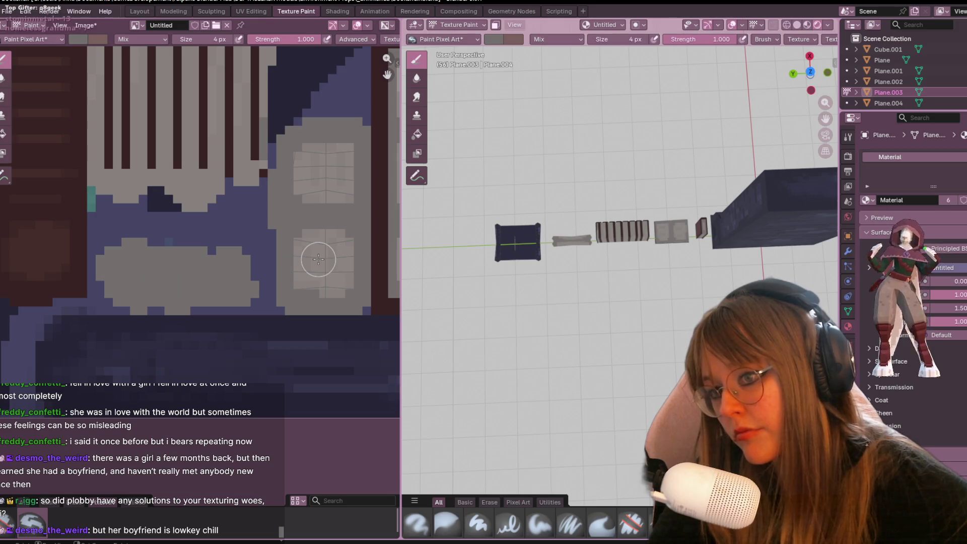
pyautogui.moveTo(318, 260); pyautogui.dragTo(322, 263, button='middle')
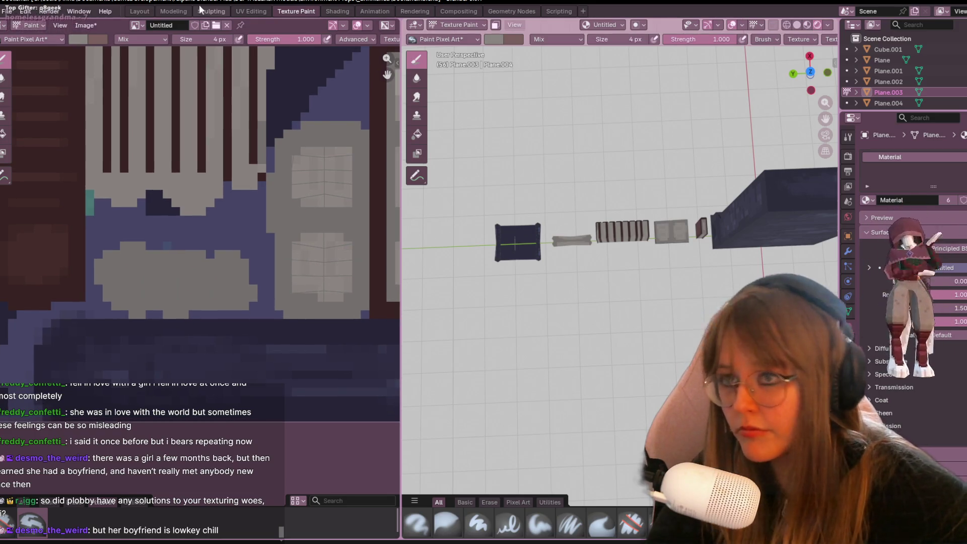
pyautogui.write('1')
# Step: Switch the brush to 1 px and add small lighter-grey detail pixels on the cushion
pyautogui.press('Return')
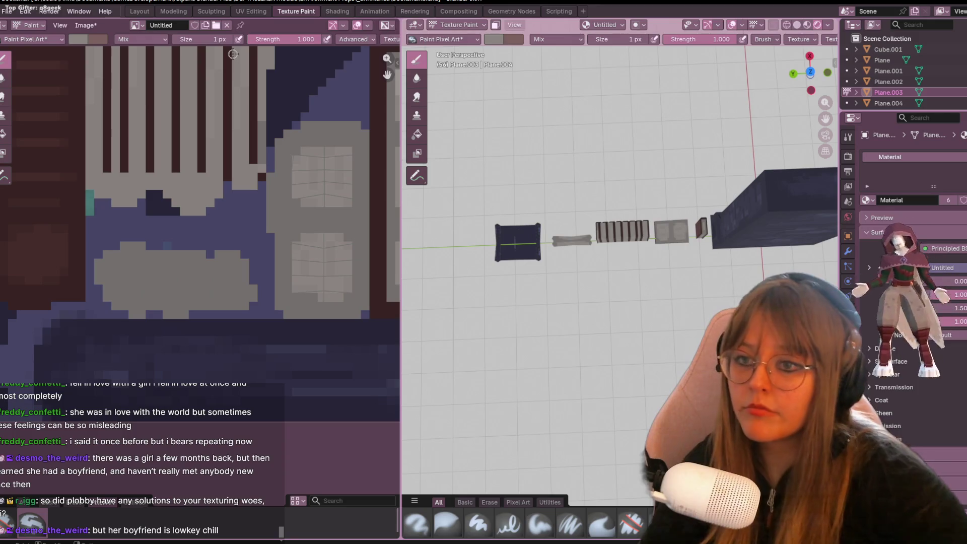
pyautogui.scroll(4, 192, 268)
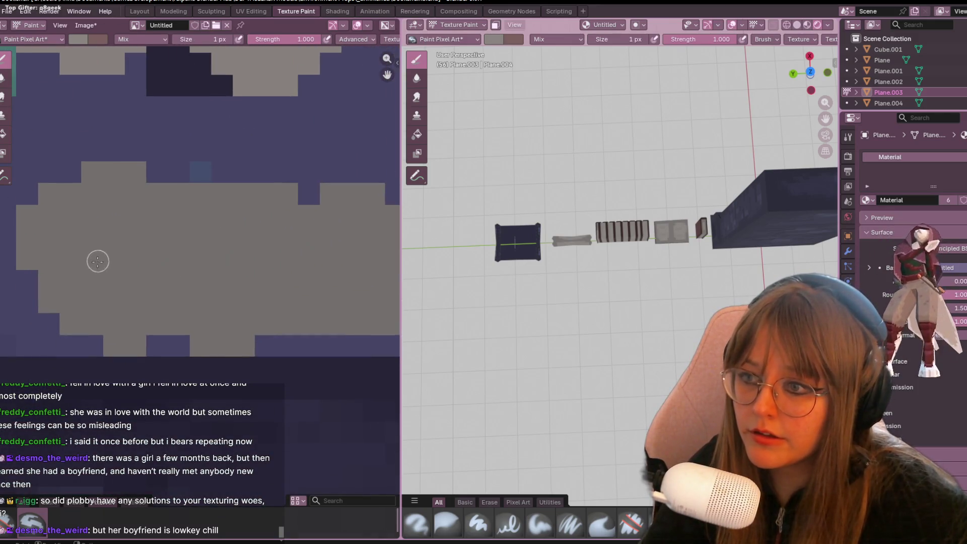
pyautogui.moveTo(121, 266); pyautogui.dragTo(93, 280)
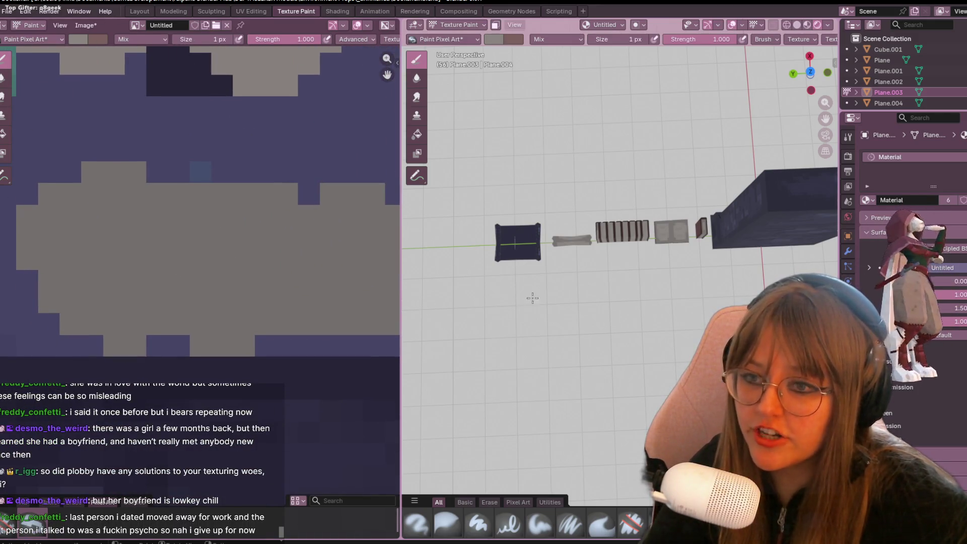
pyautogui.scroll(3, 529, 296)
pyautogui.moveTo(568, 282); pyautogui.dragTo(558, 218, button='middle')
pyautogui.moveTo(117, 234); pyautogui.dragTo(119, 256)
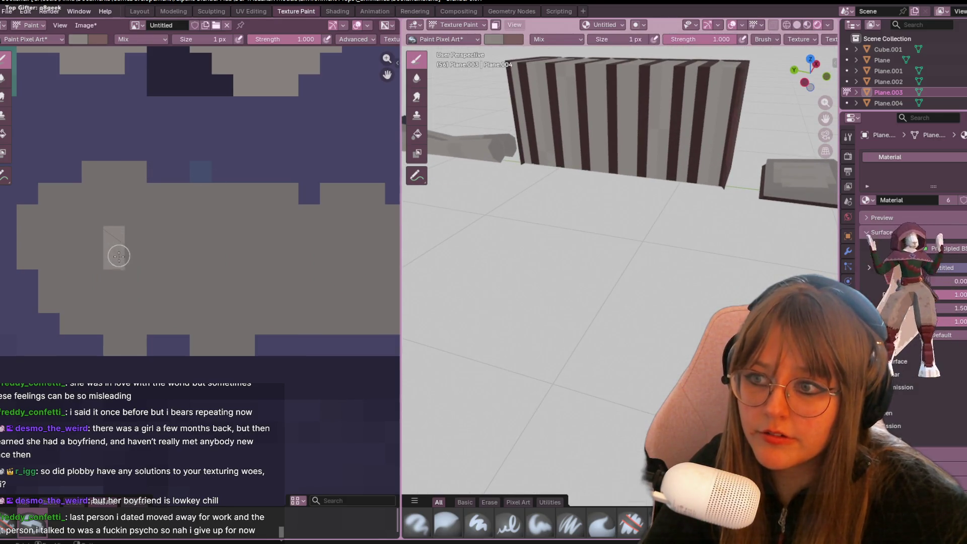
pyautogui.keyDown('shift'); pyautogui.moveTo(539, 177); pyautogui.dragTo(675, 214, button='middle'); pyautogui.keyUp('shift')
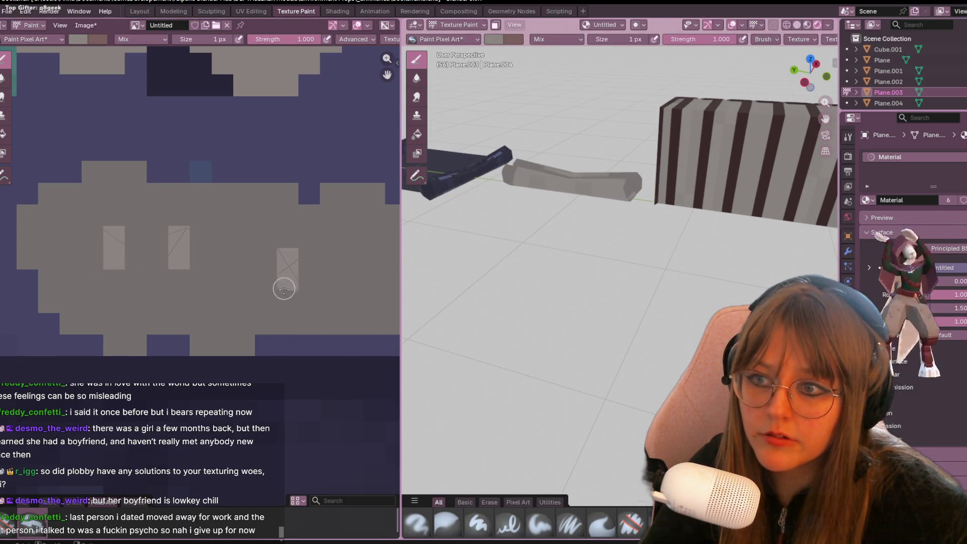
pyautogui.moveTo(277, 263); pyautogui.dragTo(313, 257, button='middle')
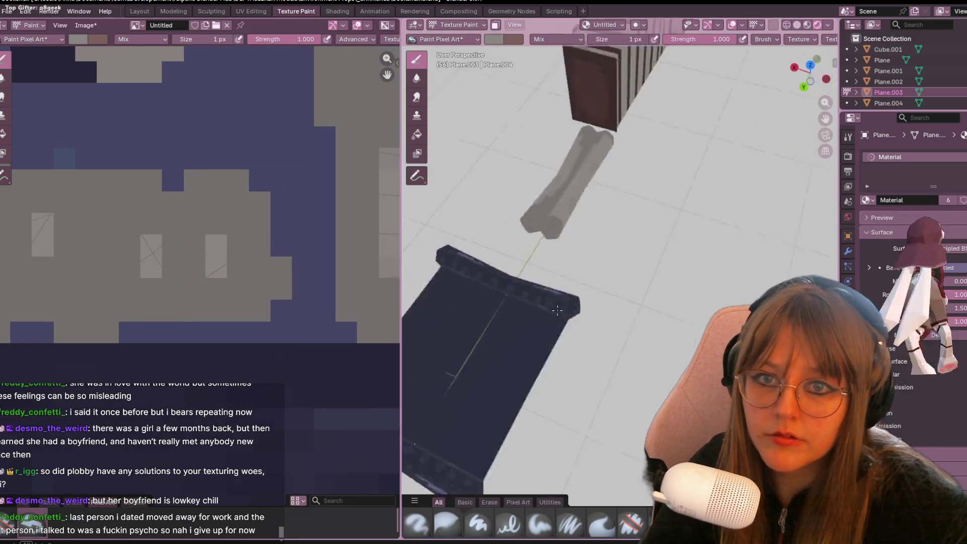